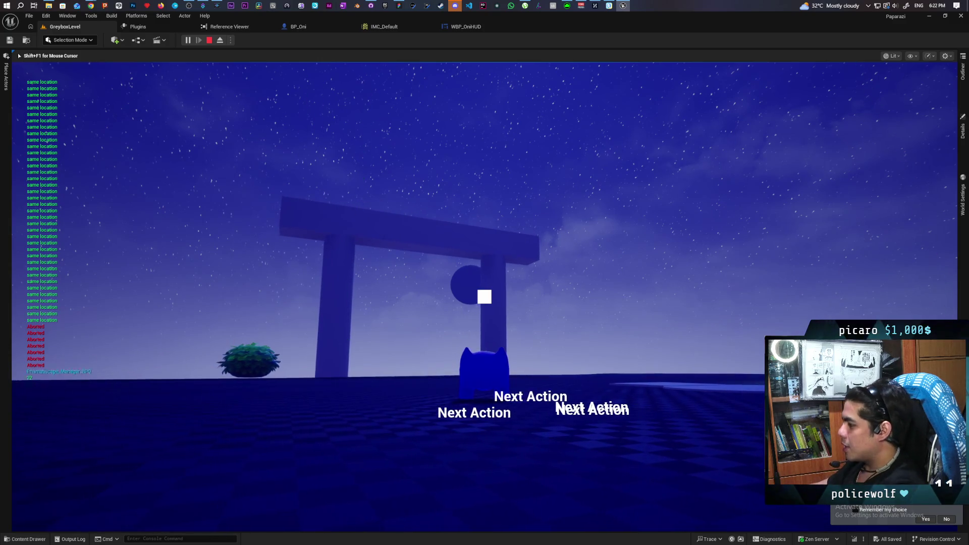
# Stop the game, set BP_Oni's arm-length Lerp B value to 200, and save all
pyautogui.press('Escape')
pyautogui.click(458, 25)
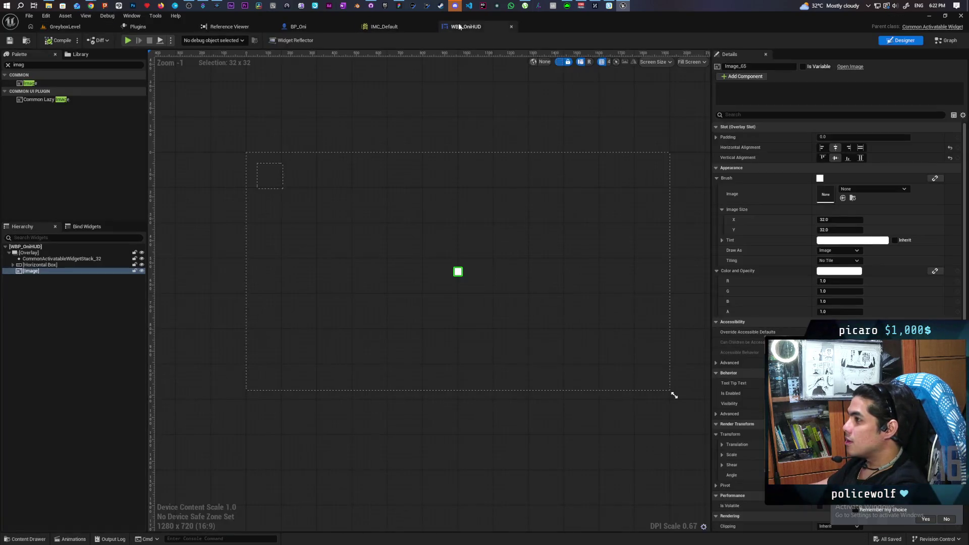
pyautogui.click(297, 27)
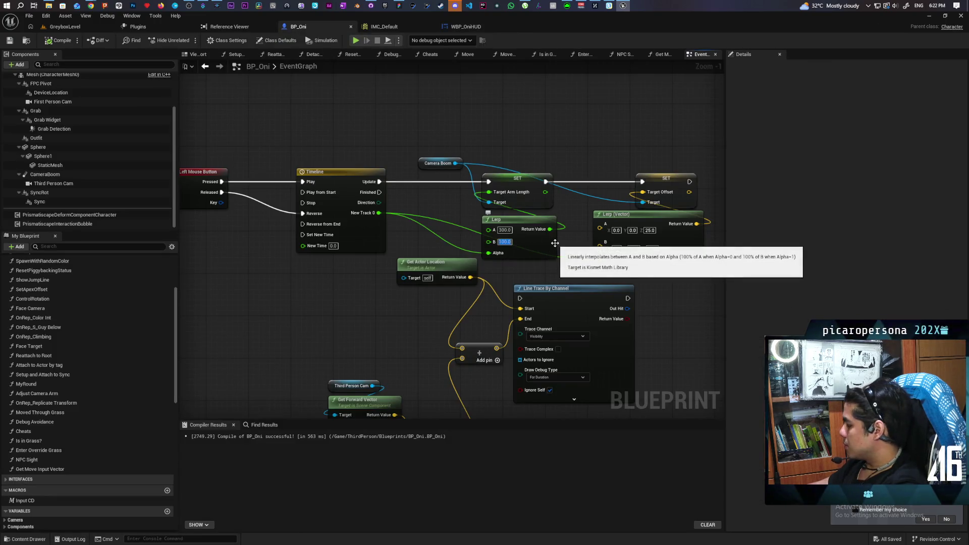
pyautogui.write('200')
pyautogui.press('Return')
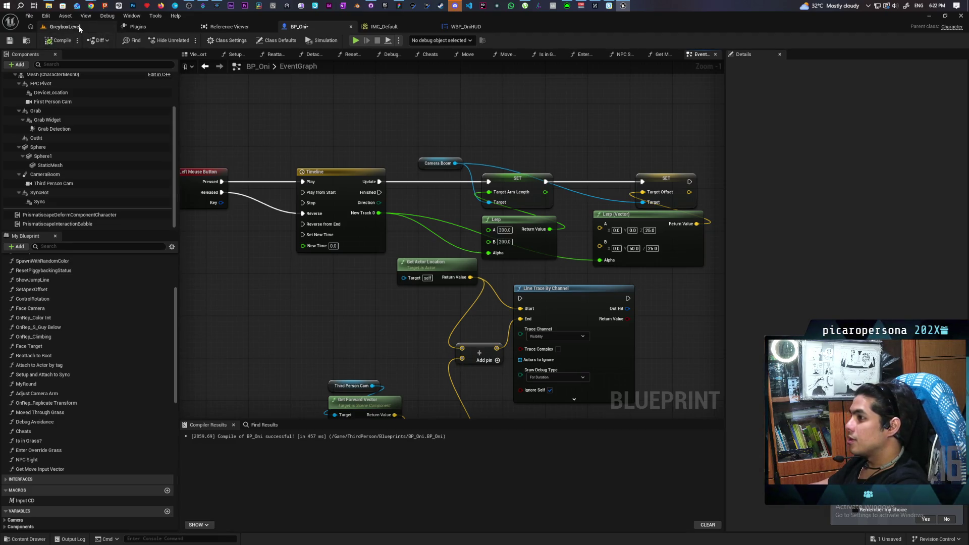
pyautogui.click(79, 29)
pyautogui.hotkey('ctrl', 'shift', 's')
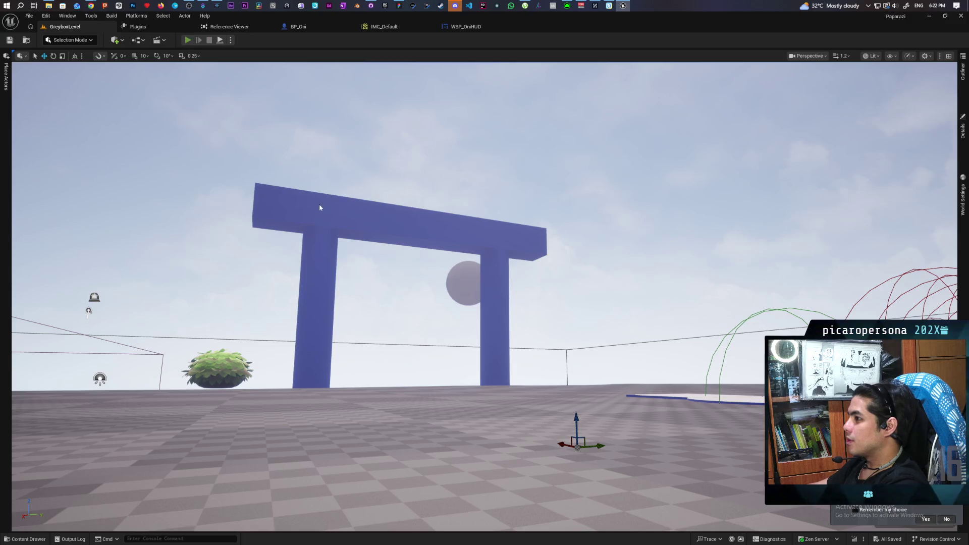
# Test-play the level, then lower BP_Oni's arm-length Lerp B value to 150
pyautogui.hotkey('alt', 'p')
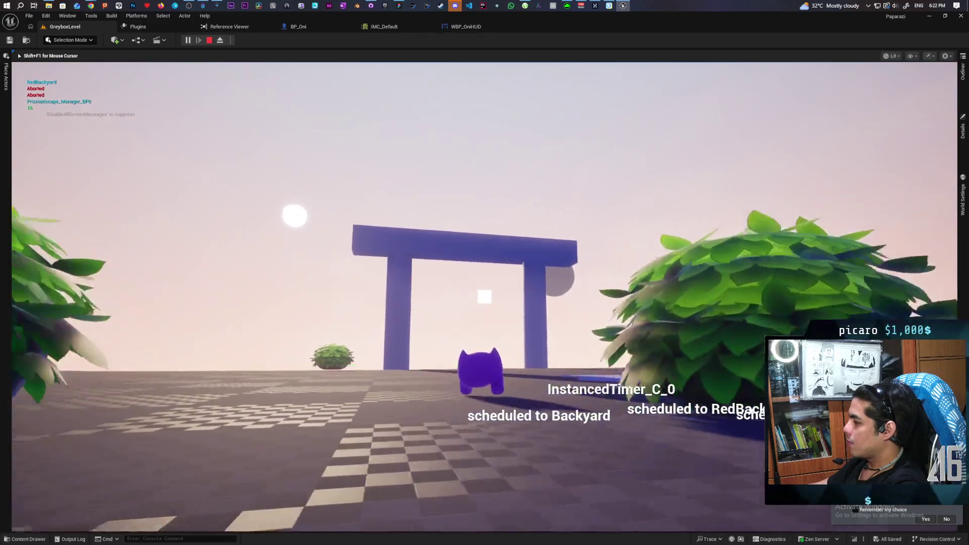
pyautogui.press('Escape')
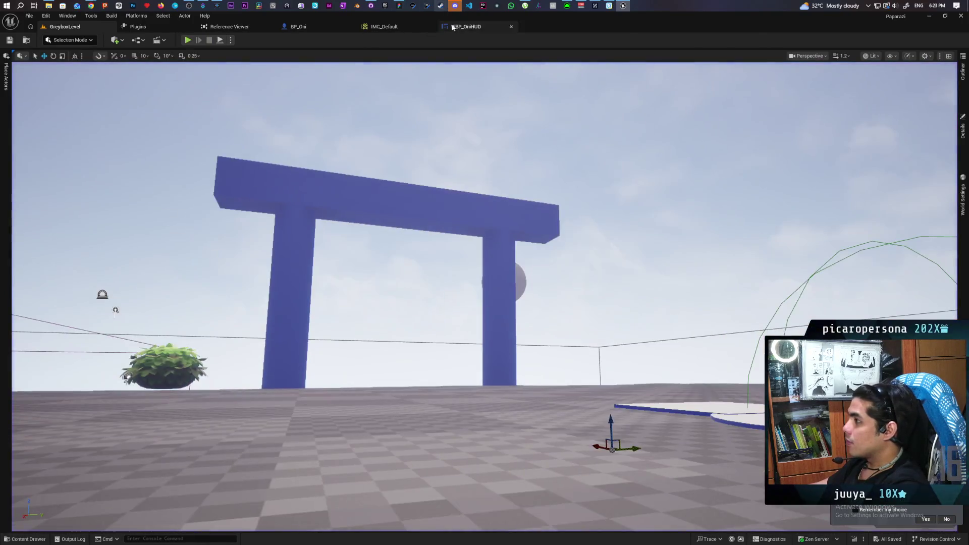
pyautogui.click(461, 28)
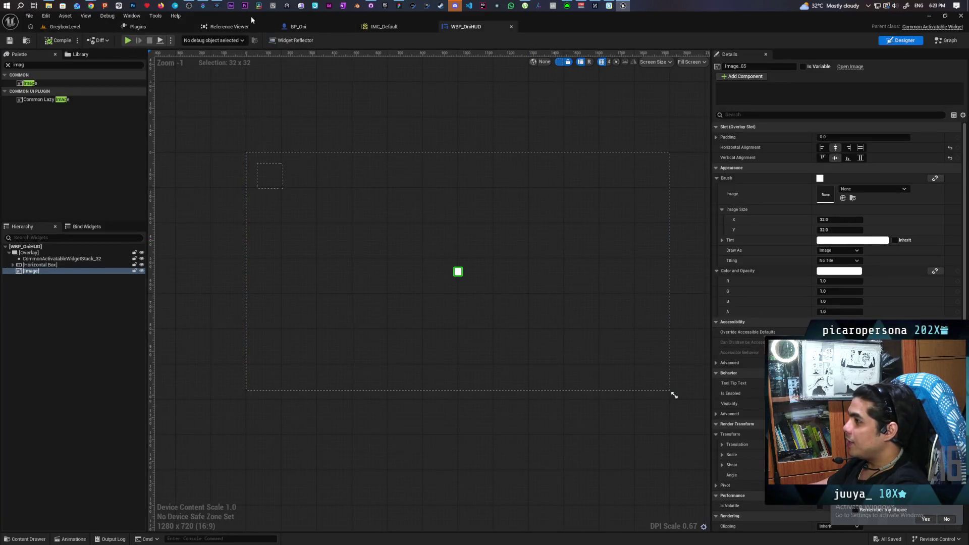
pyautogui.click(300, 28)
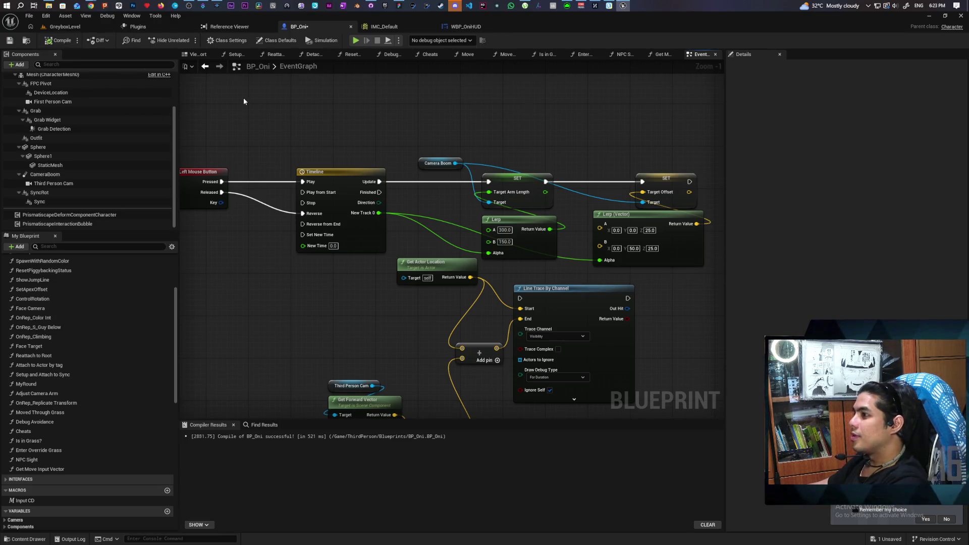
pyautogui.click(59, 27)
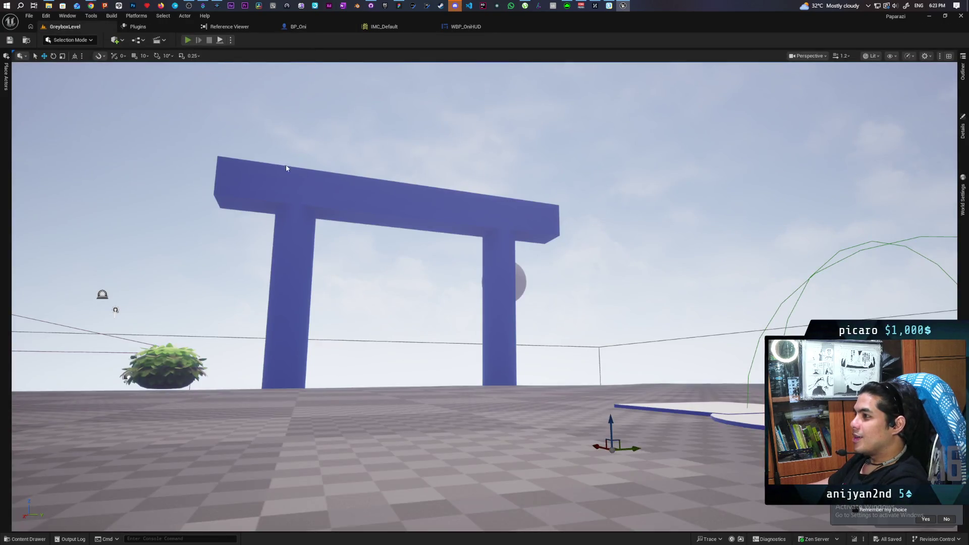
# Play GreyboxLevel and walk Oni past the white walls and through the gate to check the camera
pyautogui.hotkey('alt', 'p')
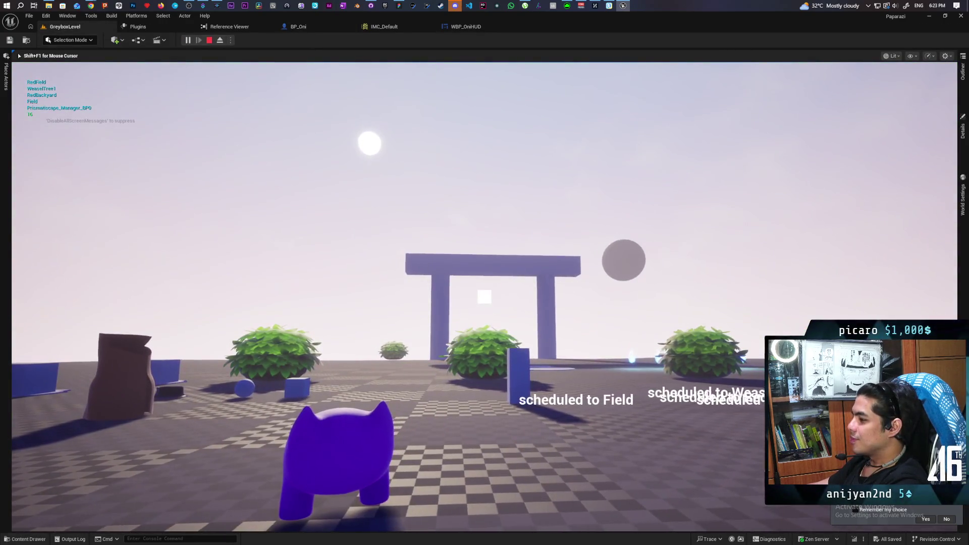
pyautogui.press('w')
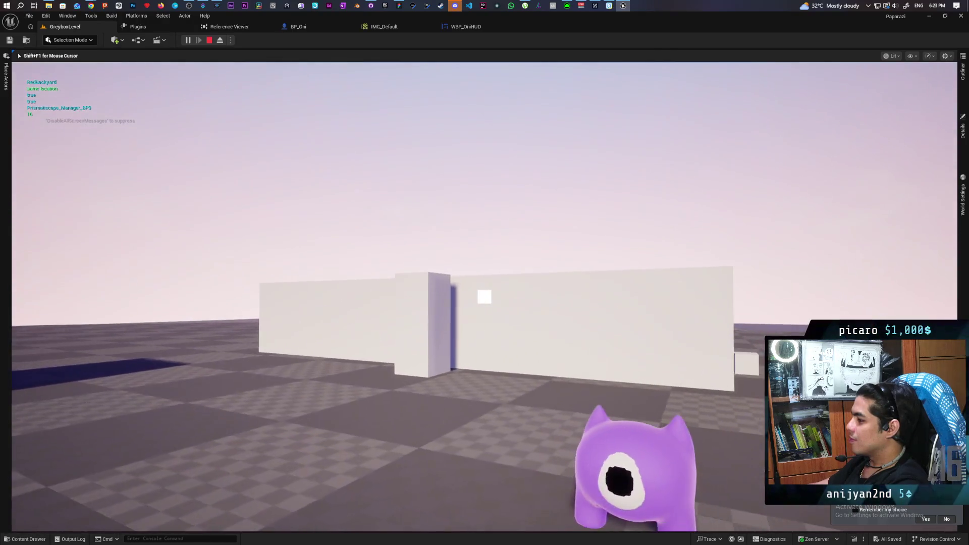
pyautogui.press('w')
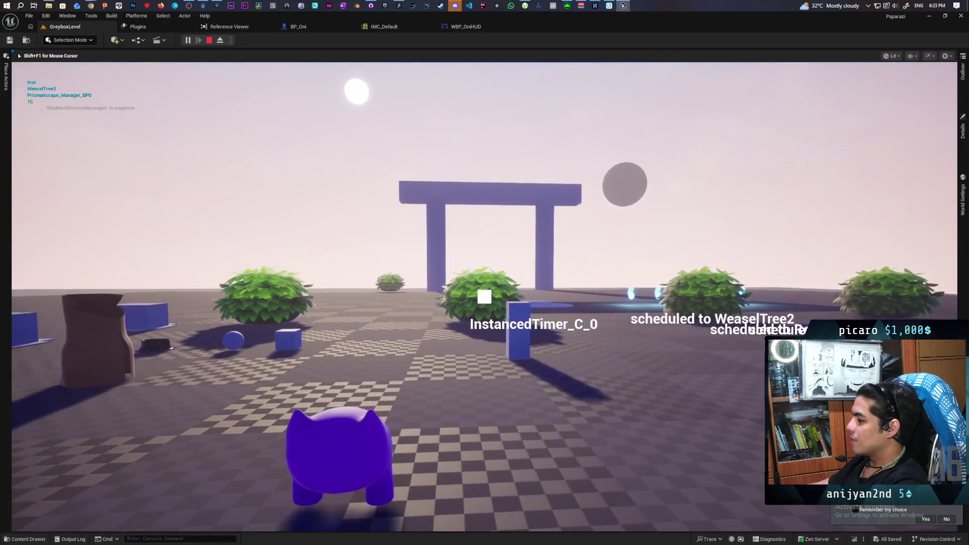
pyautogui.press('w')
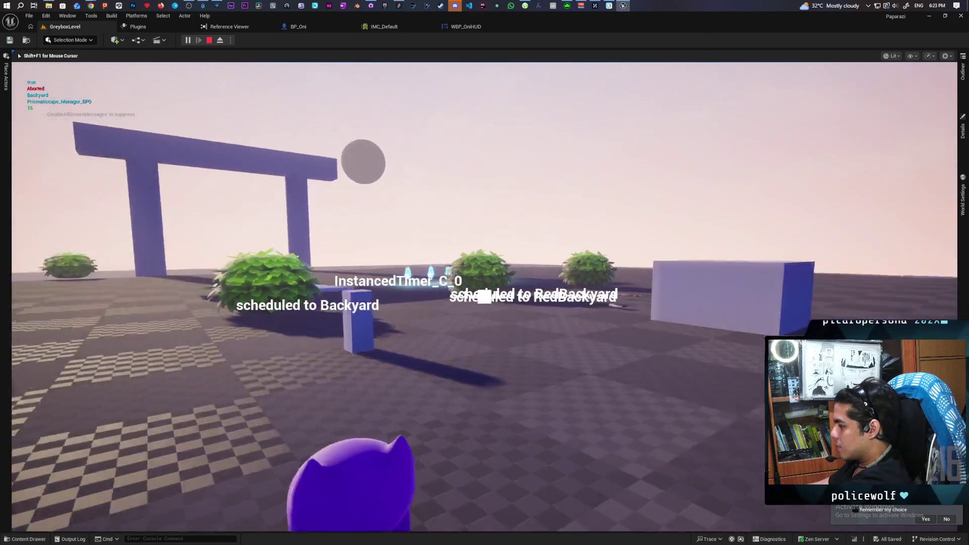
pyautogui.press('w')
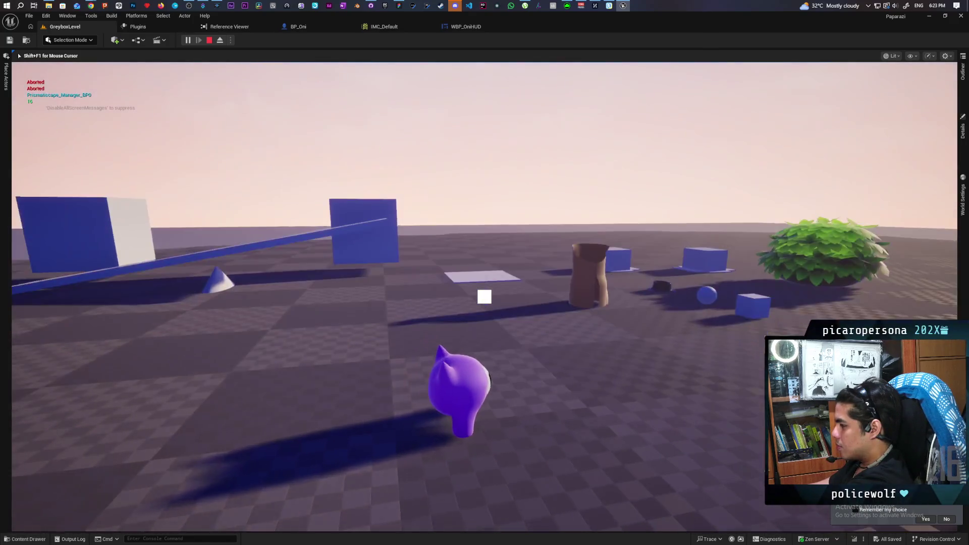
pyautogui.press('w')
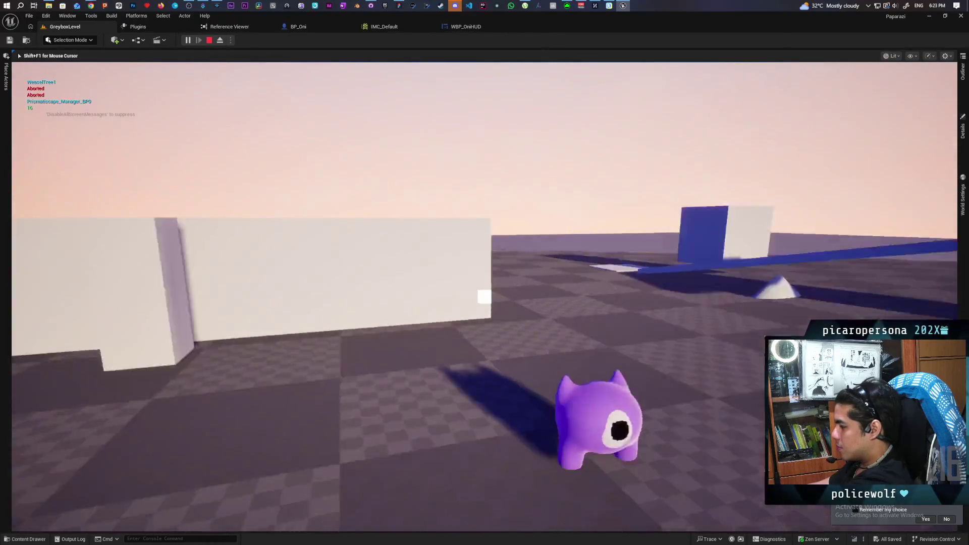
pyautogui.press('w')
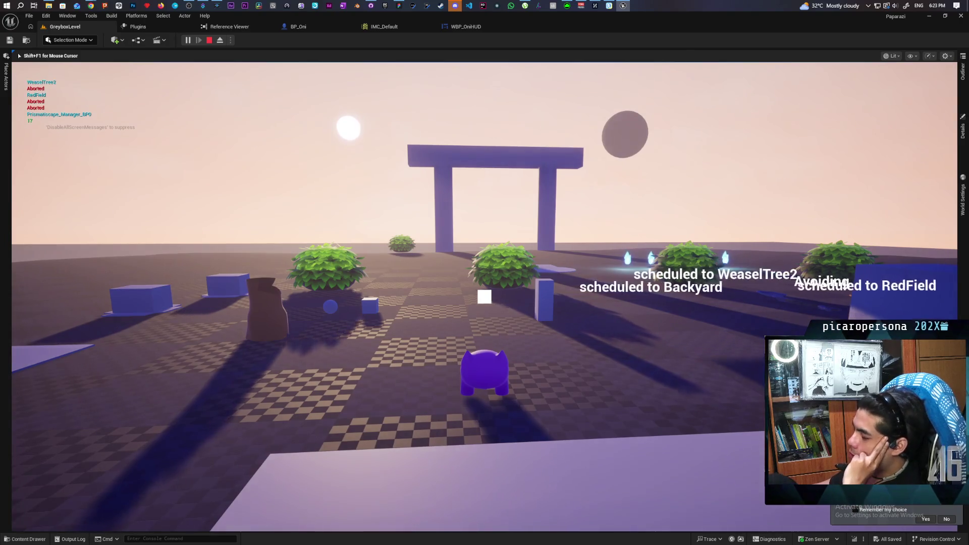
pyautogui.press('w')
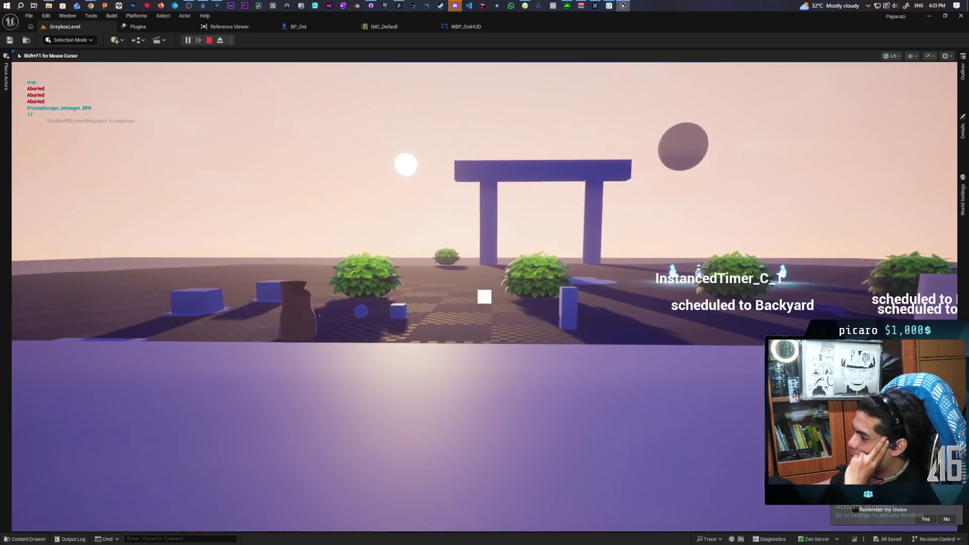
pyautogui.press('w')
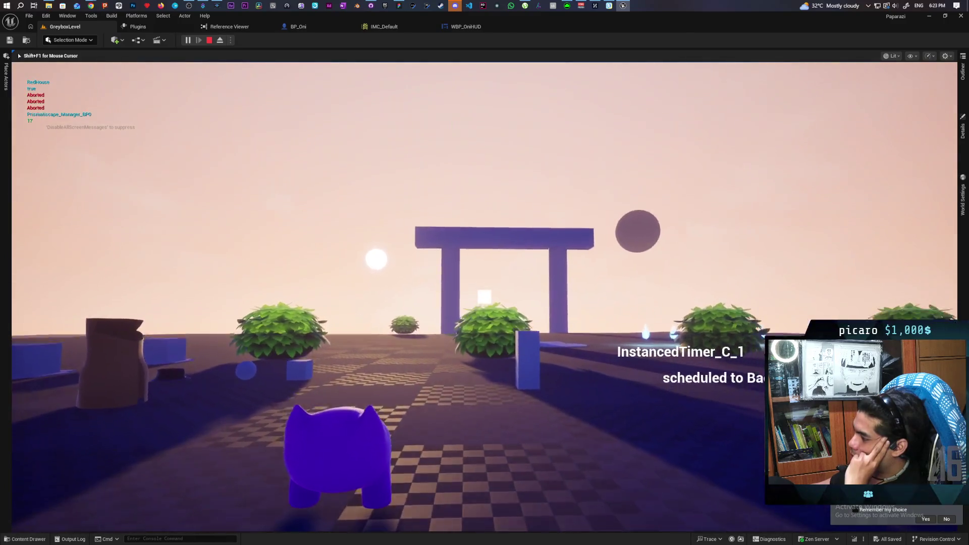
pyautogui.press('w')
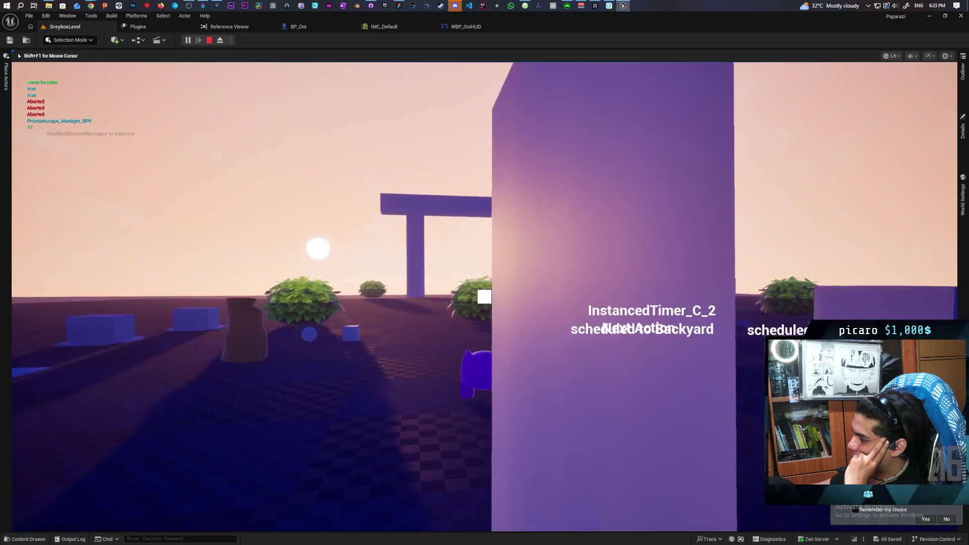
pyautogui.press('a')
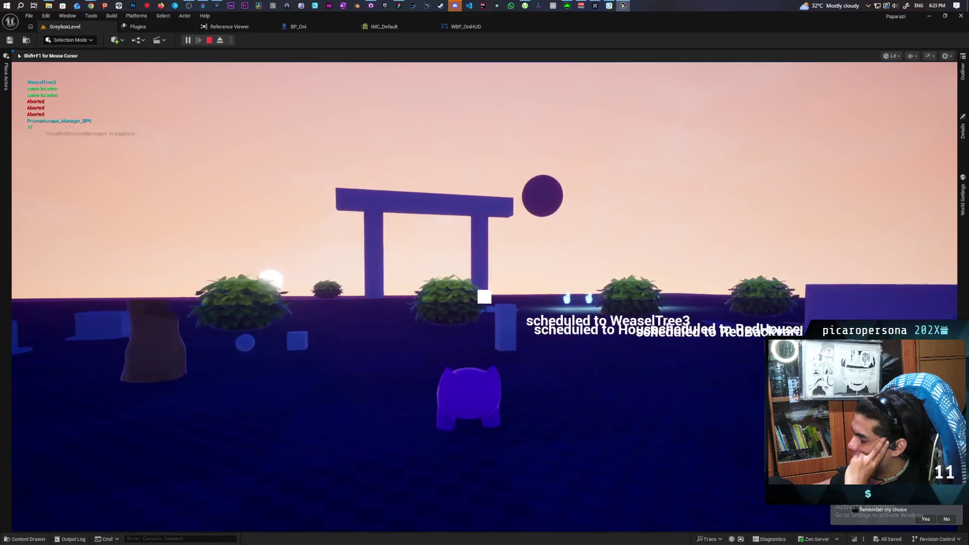
pyautogui.press('s')
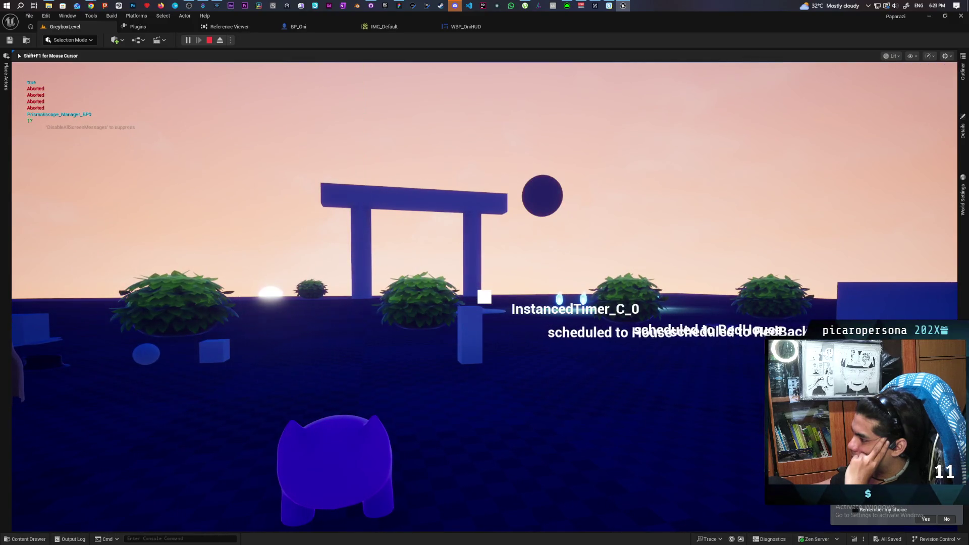
pyautogui.press('d')
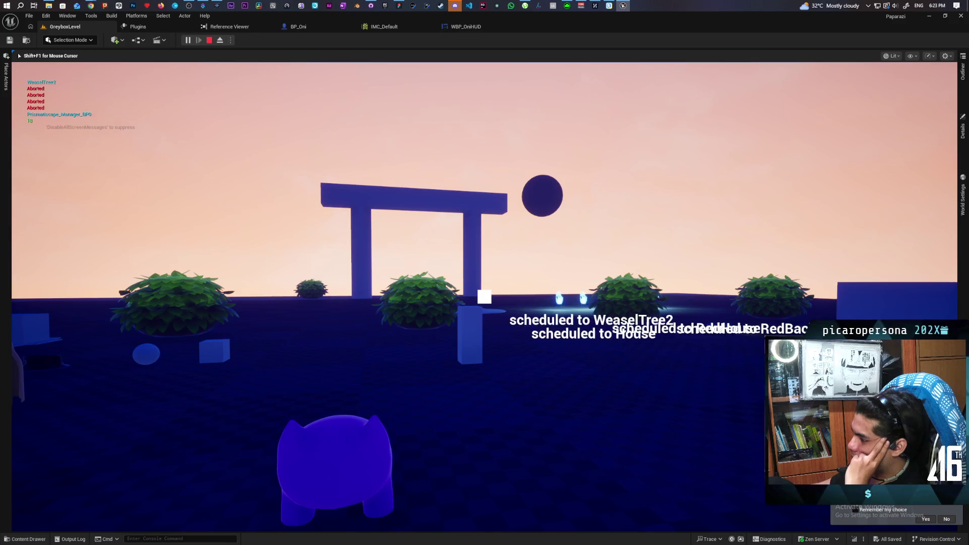
pyautogui.press('d')
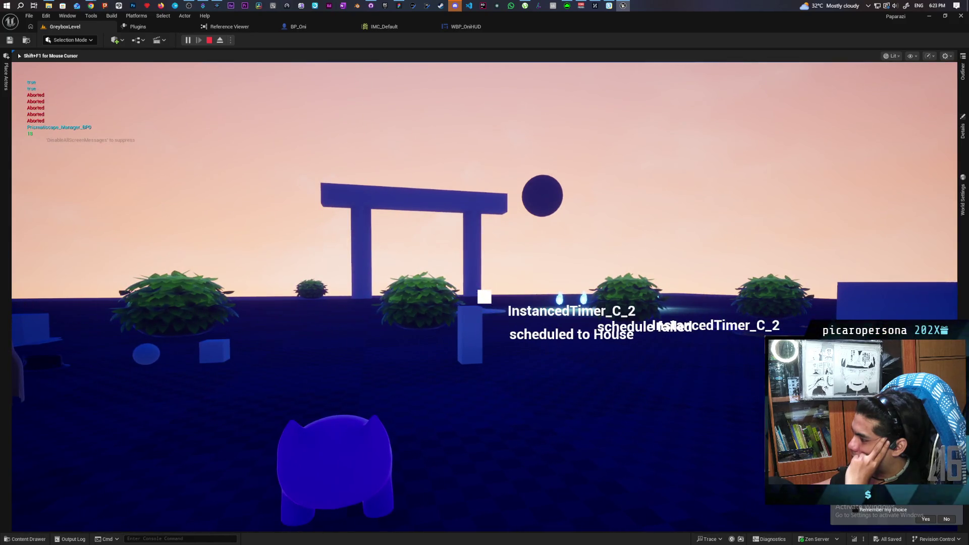
pyautogui.press('w')
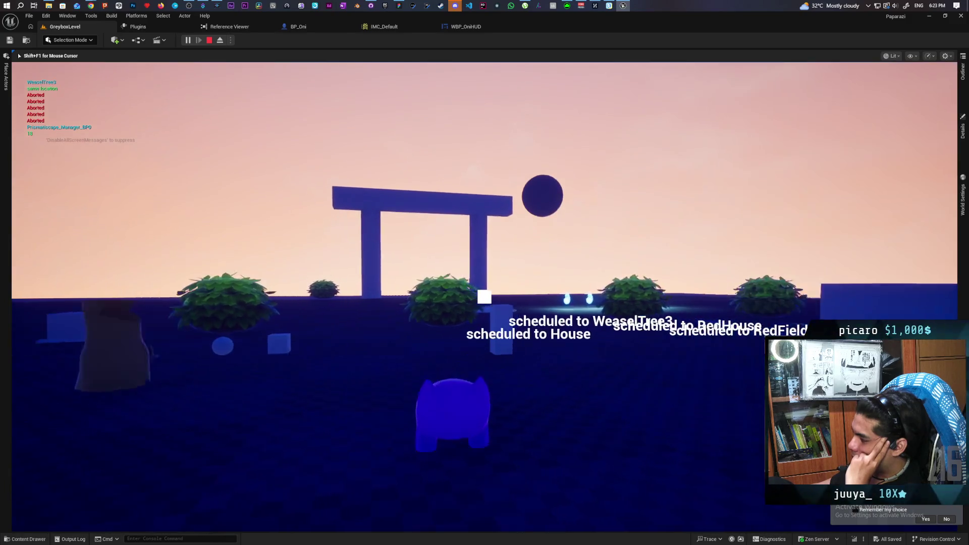
pyautogui.press('a')
pyautogui.press('w')
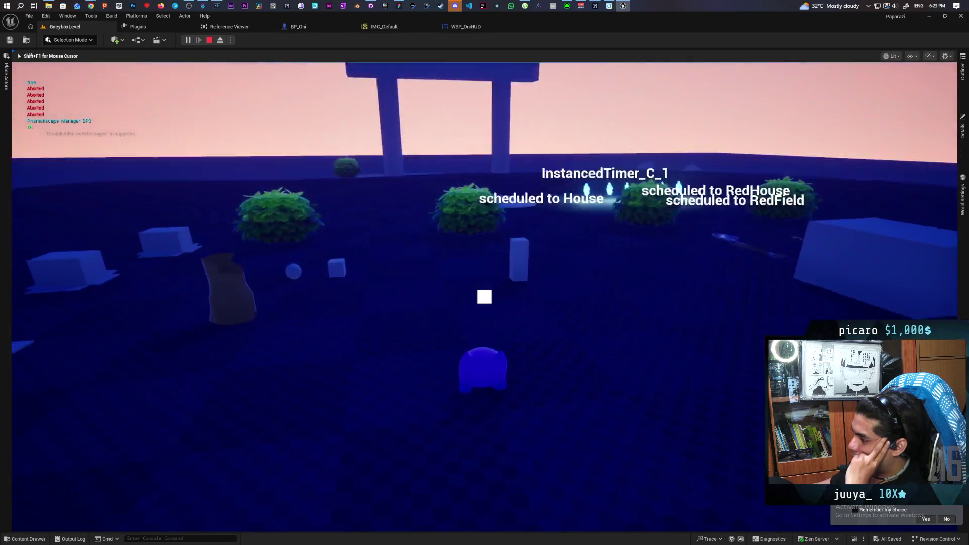
pyautogui.press('s')
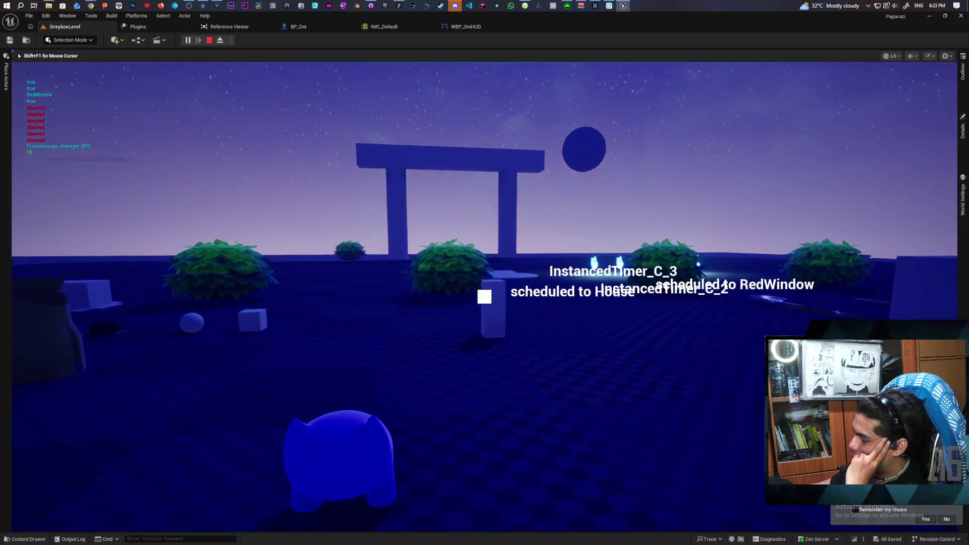
pyautogui.press('Escape')
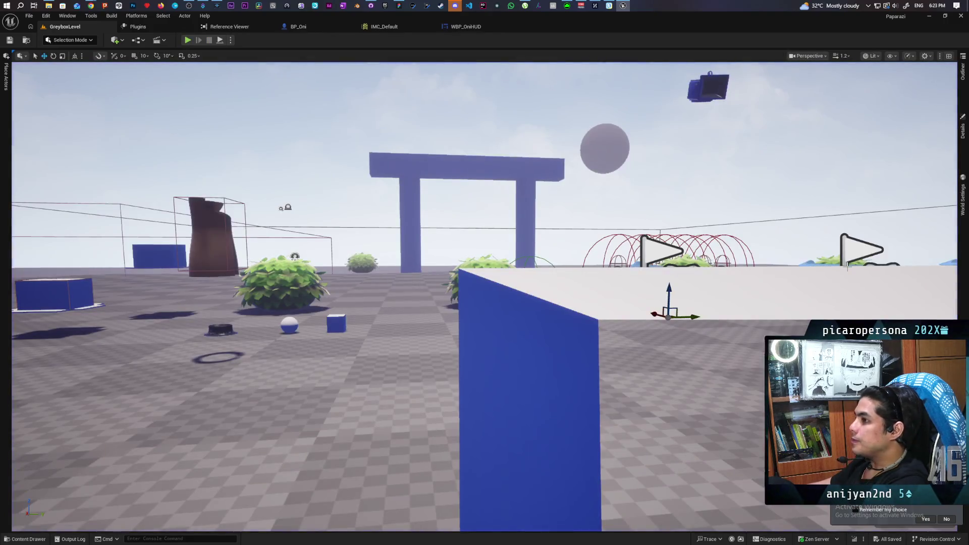
pyautogui.click(474, 27)
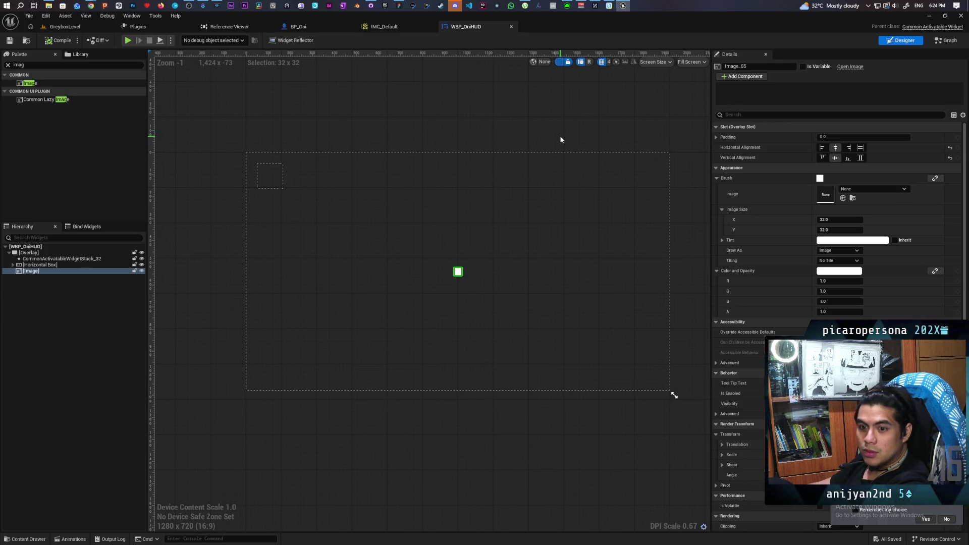
pyautogui.click(64, 27)
pyautogui.click(188, 41)
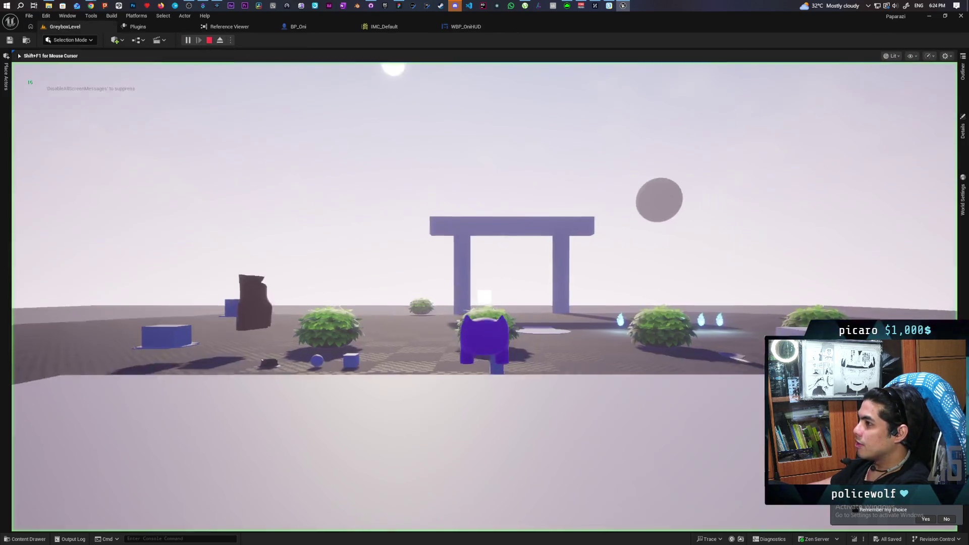
pyautogui.press('w')
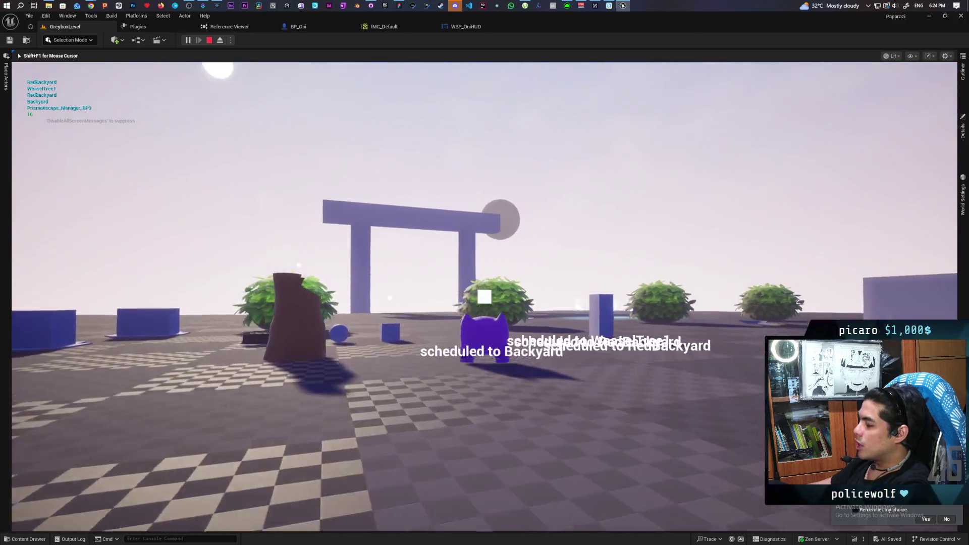
pyautogui.press('d')
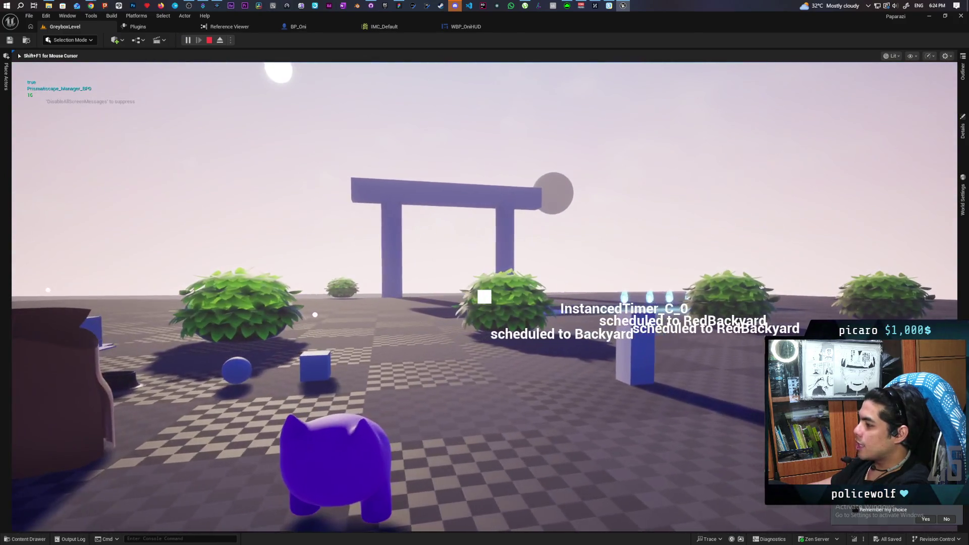
pyautogui.press('w')
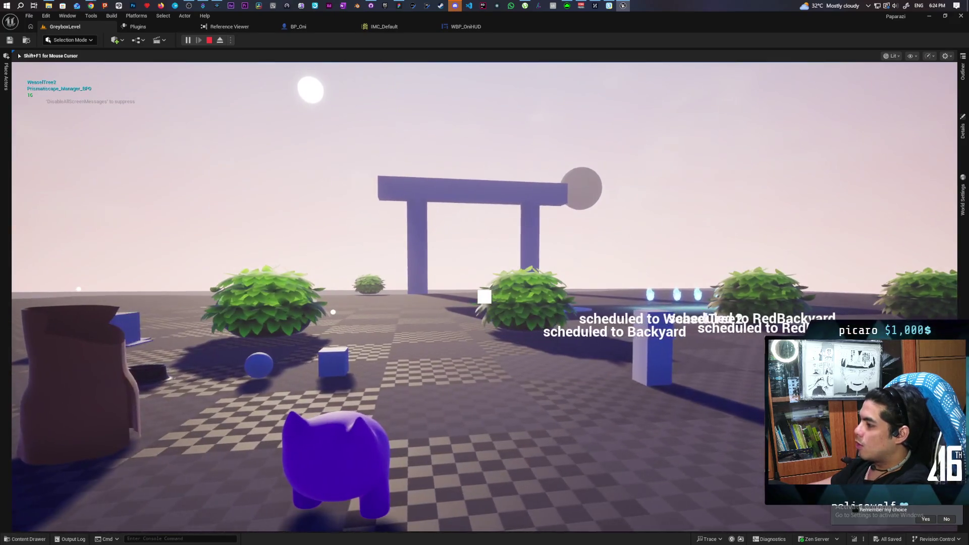
pyautogui.press('d')
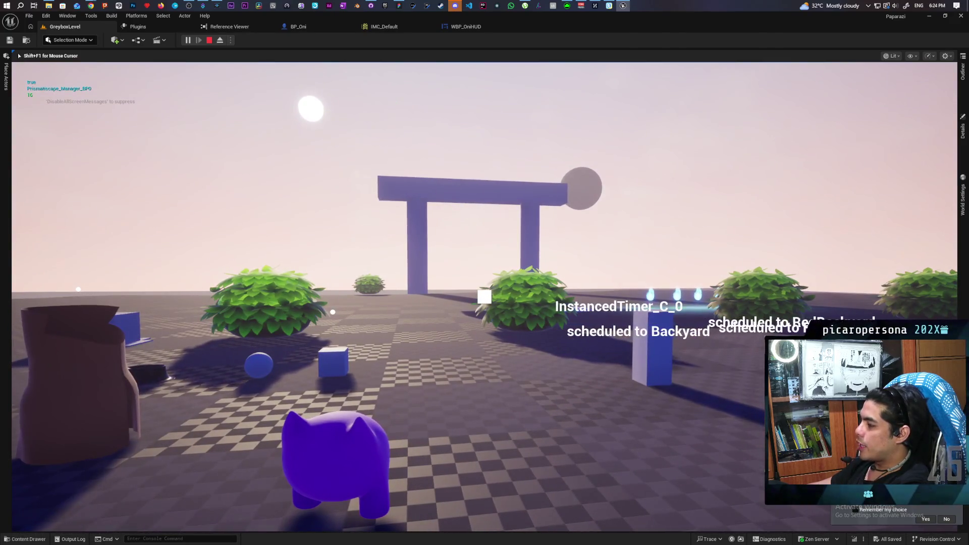
pyautogui.press('w')
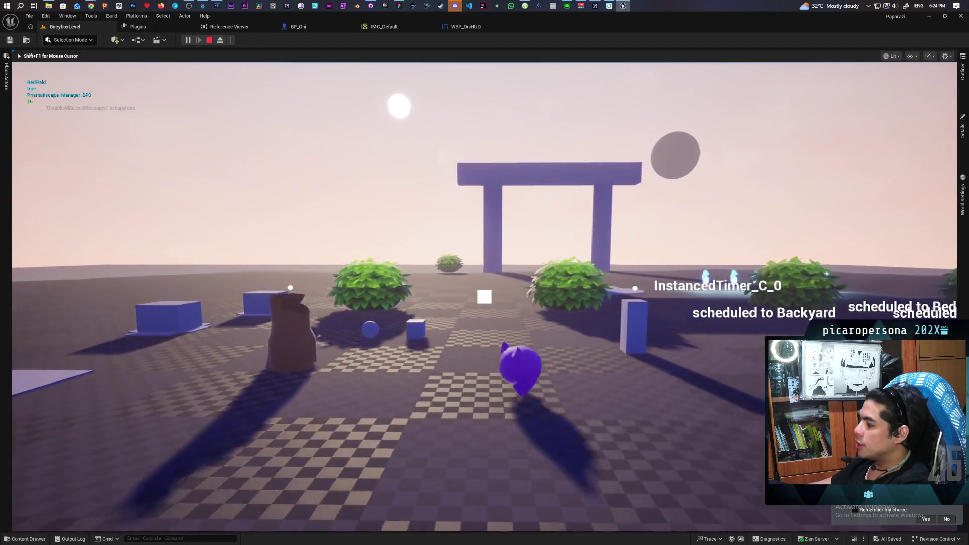
pyautogui.press('d')
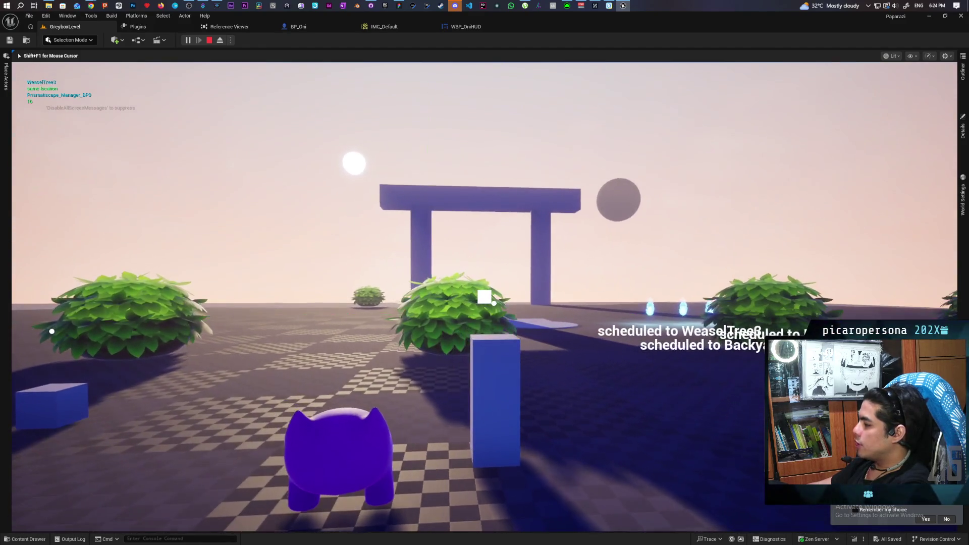
pyautogui.press('a')
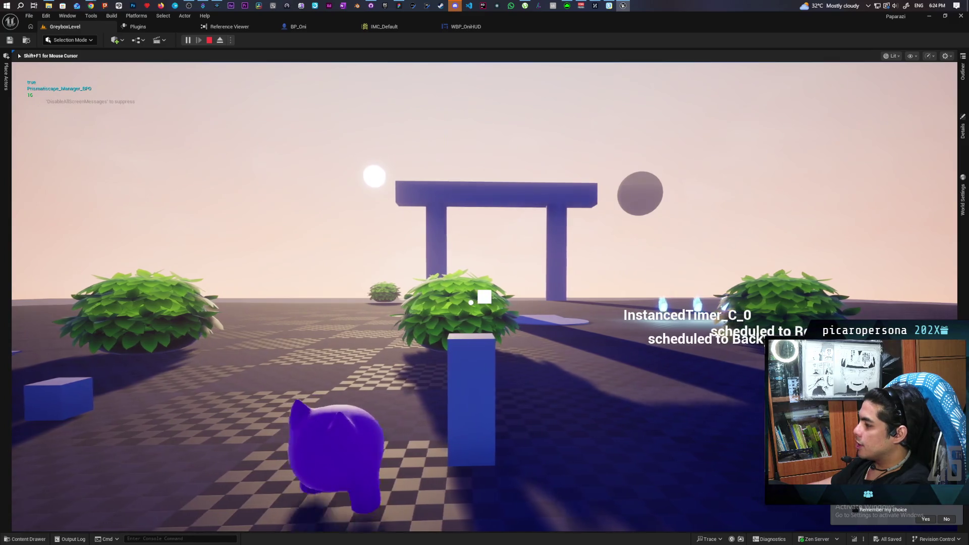
pyautogui.press('a')
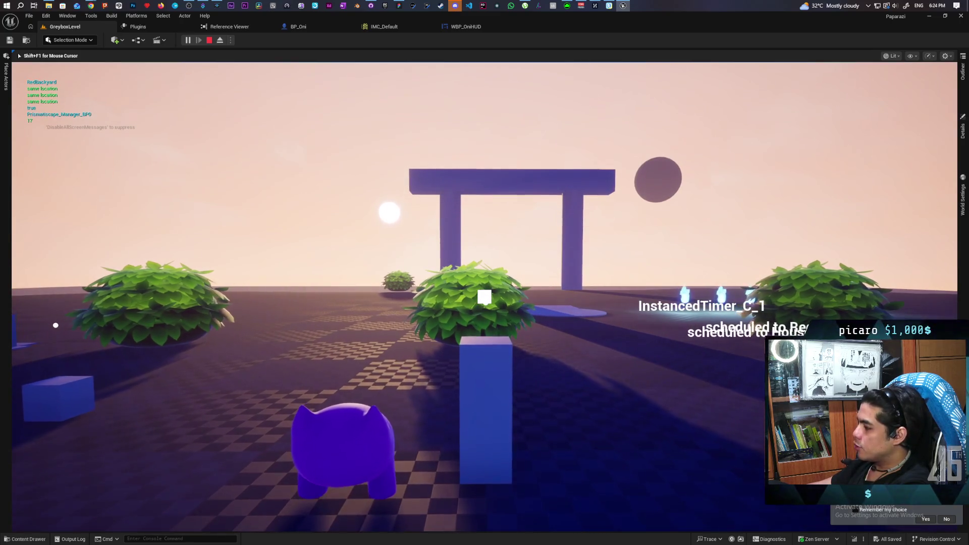
pyautogui.press('w')
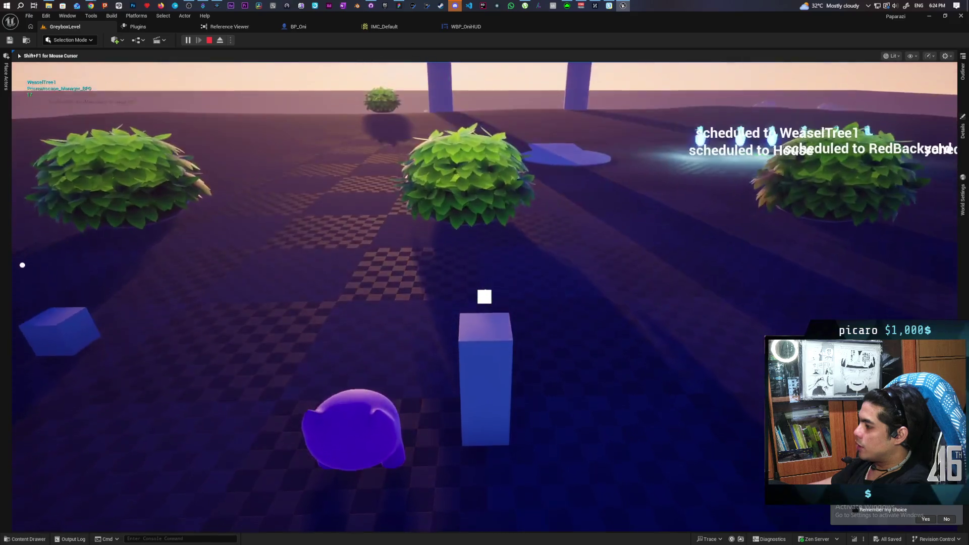
pyautogui.press('w')
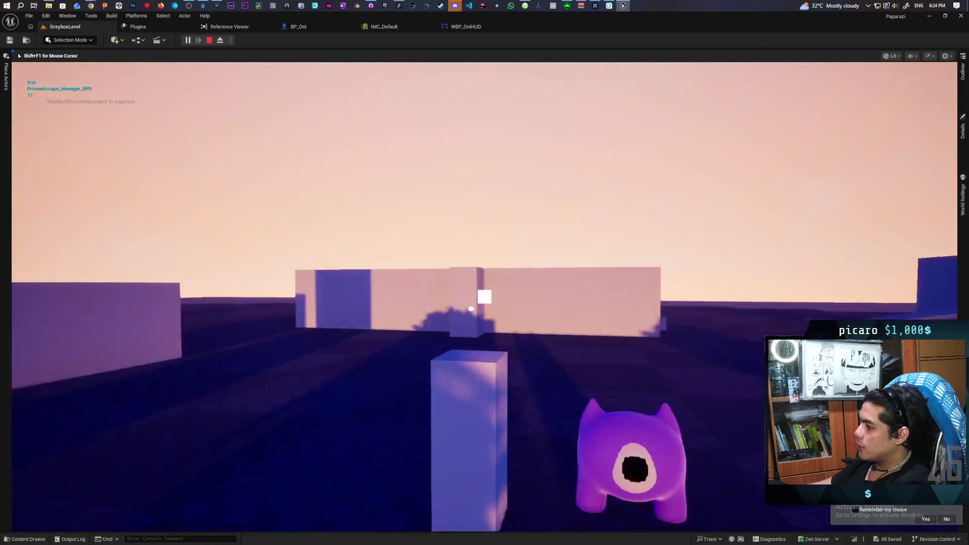
pyautogui.press('w')
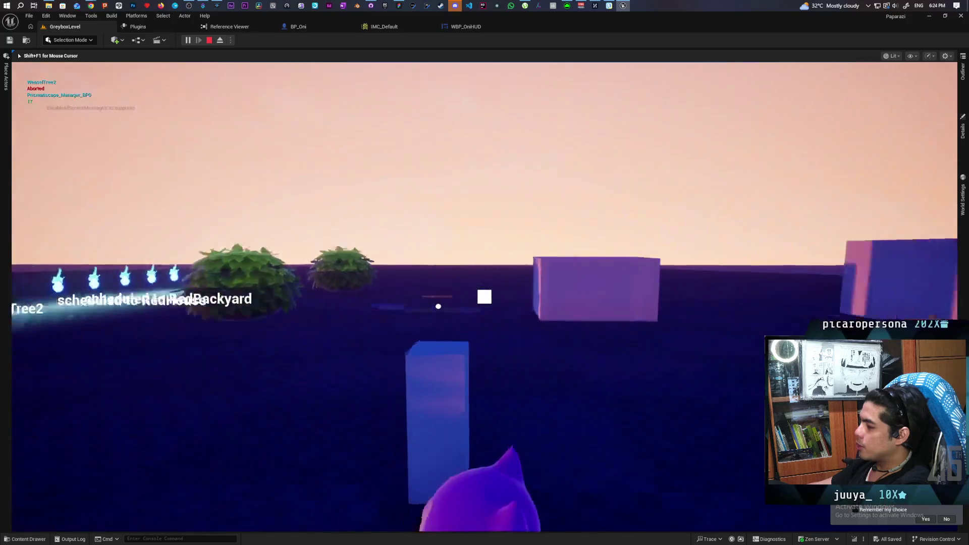
pyautogui.press('w')
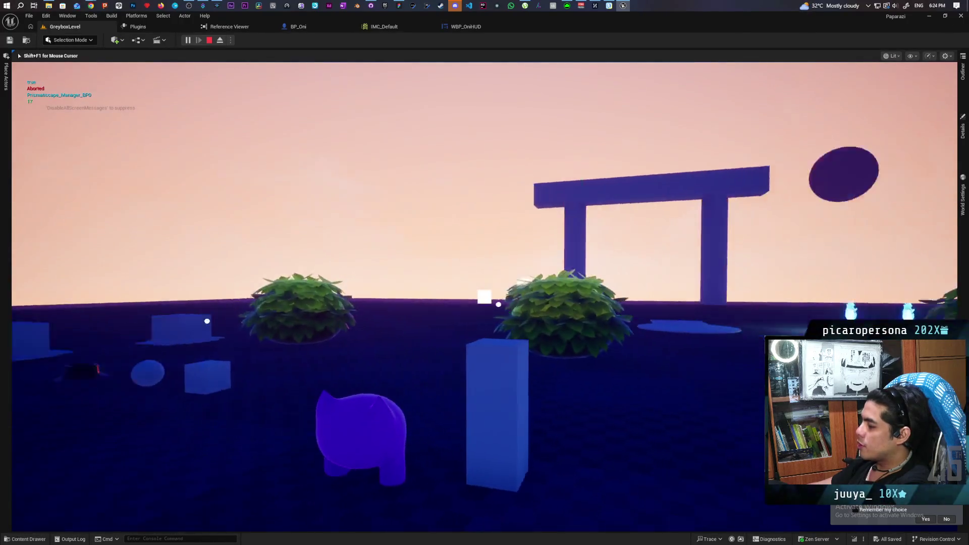
pyautogui.press('w')
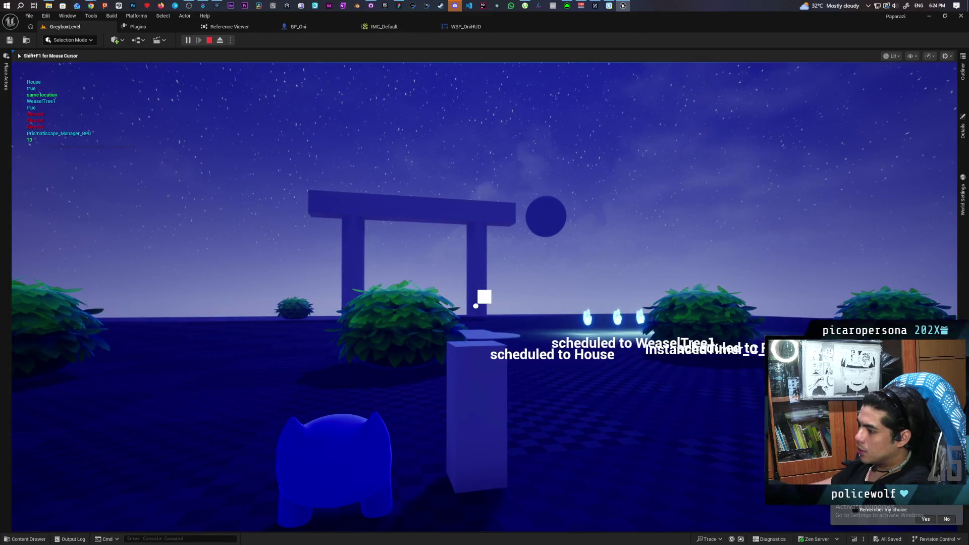
pyautogui.press('Escape')
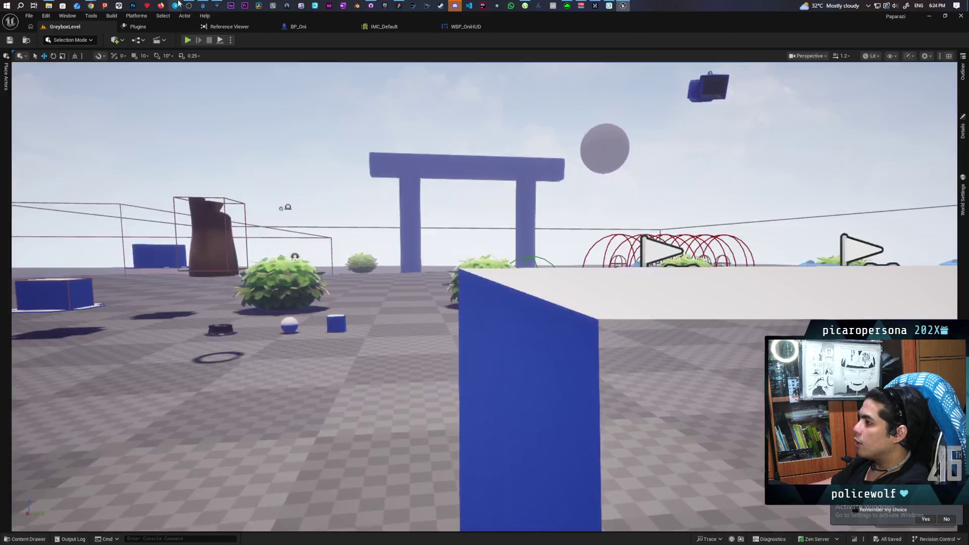
# Add a Camera Boom SET Socket Offset node fed by Lerp (Vector), then start a test play
pyautogui.click(304, 29)
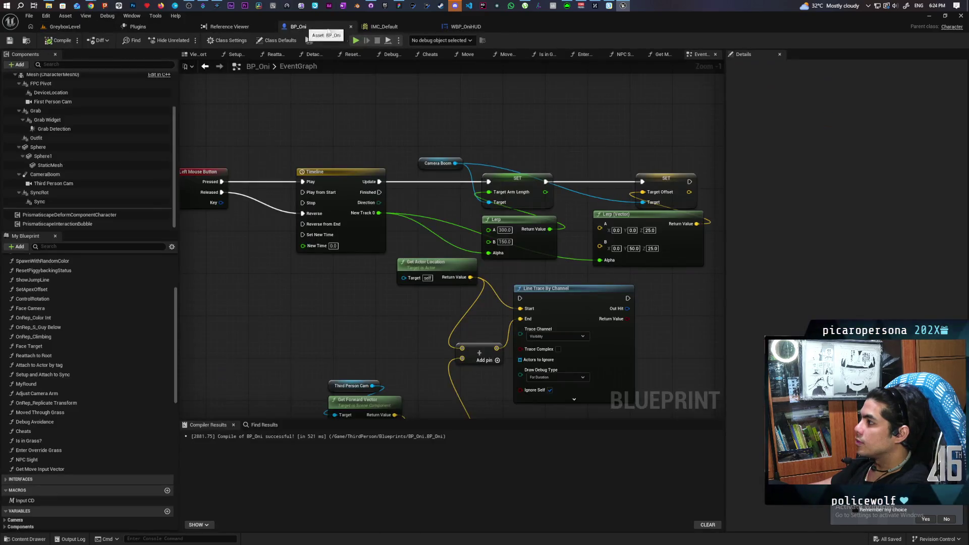
pyautogui.click(56, 176)
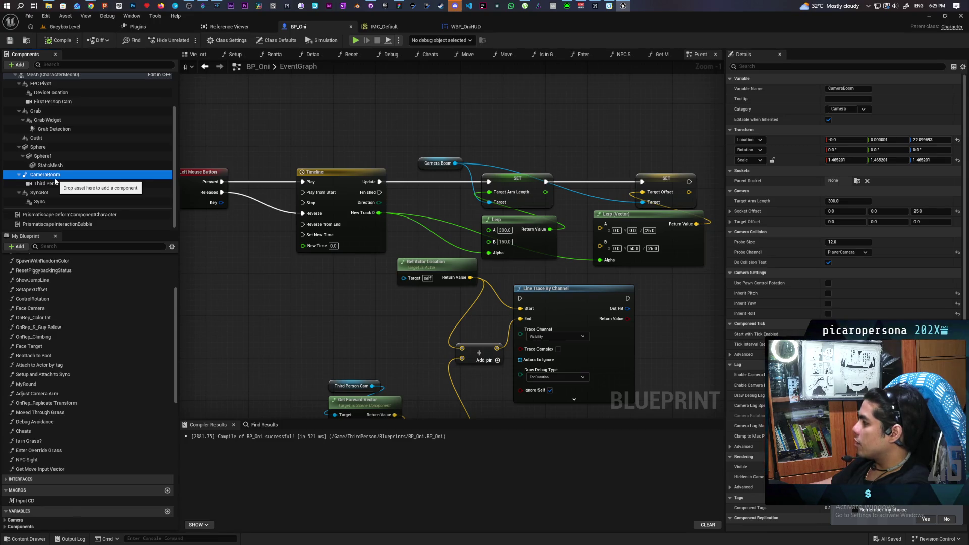
pyautogui.moveTo(471, 151)
pyautogui.mouseDown()
pyautogui.moveTo(396, 137)
pyautogui.moveTo(458, 170)
pyautogui.mouseUp()
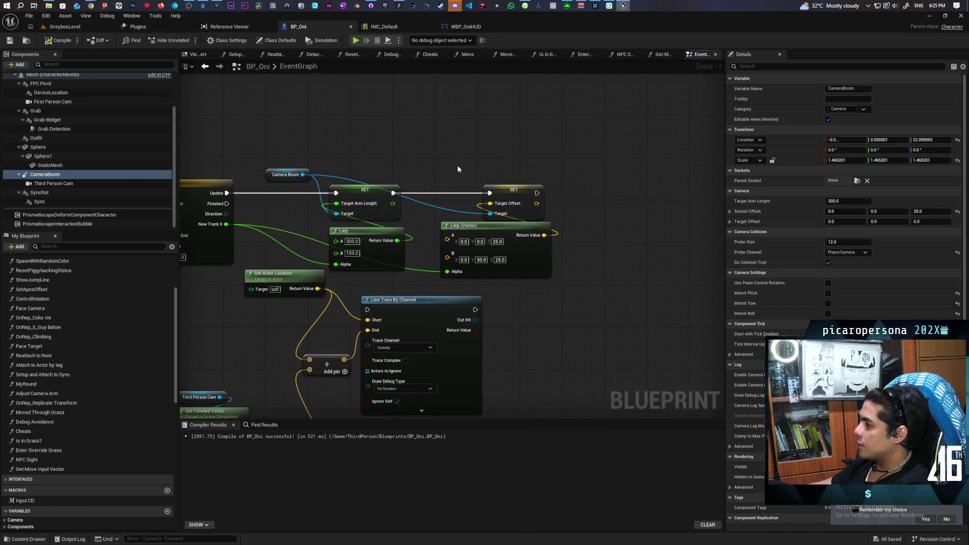
pyautogui.moveTo(393, 151); pyautogui.dragTo(393, 151)
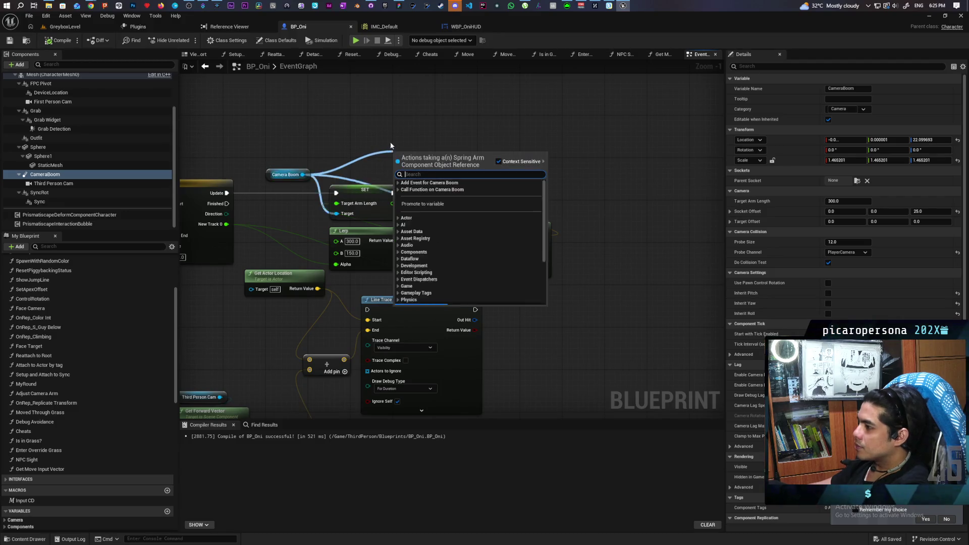
pyautogui.write('set socket offse')
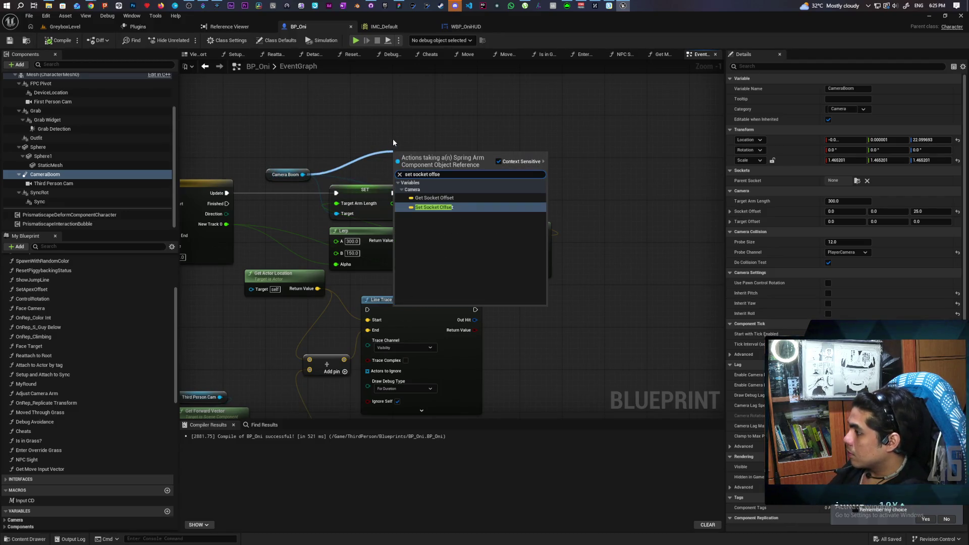
pyautogui.press('Return')
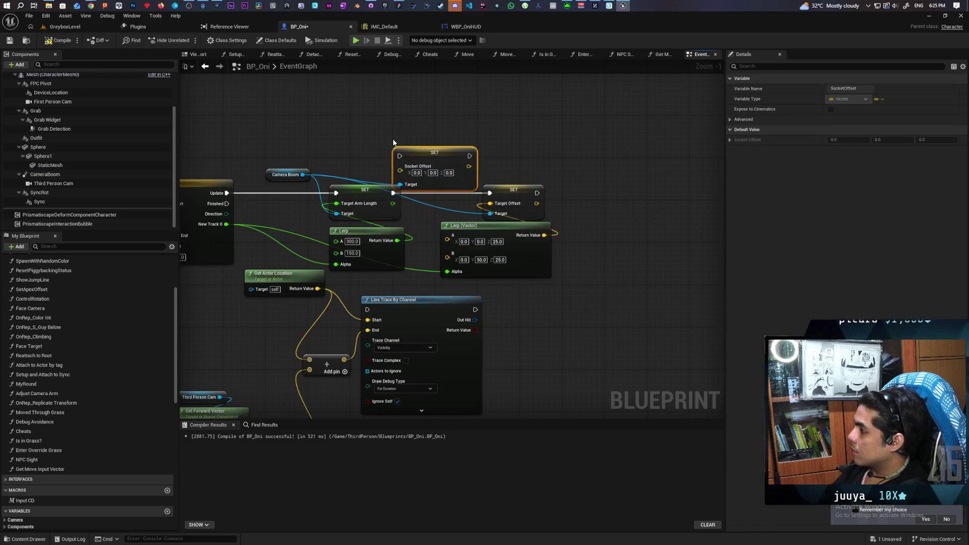
pyautogui.moveTo(431, 166); pyautogui.dragTo(457, 160)
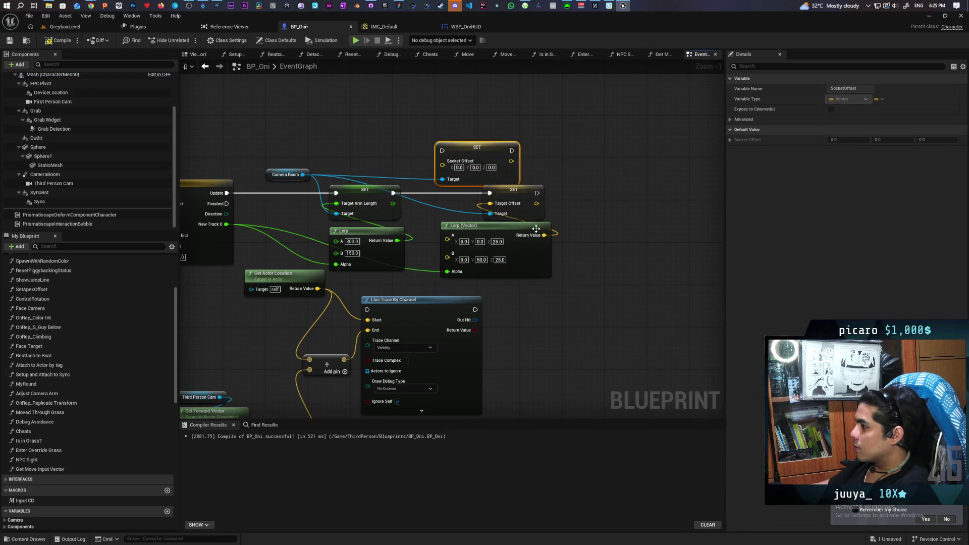
pyautogui.moveTo(544, 235); pyautogui.dragTo(443, 161)
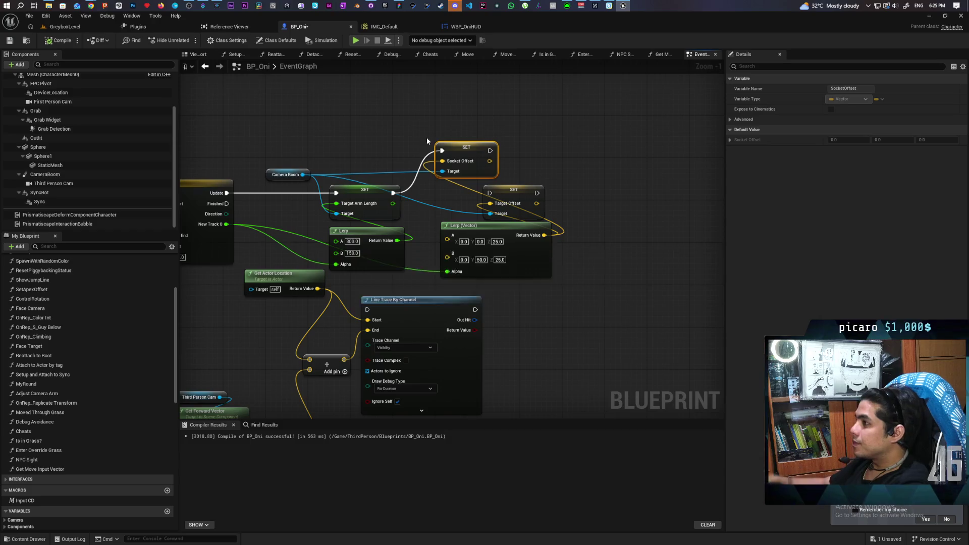
pyautogui.click(81, 26)
pyautogui.click(187, 40)
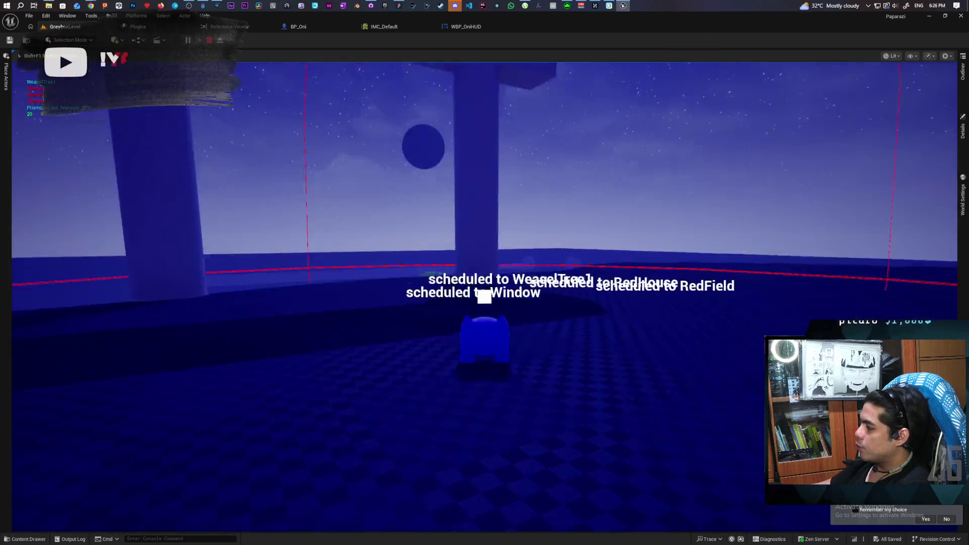
pyautogui.press('Escape')
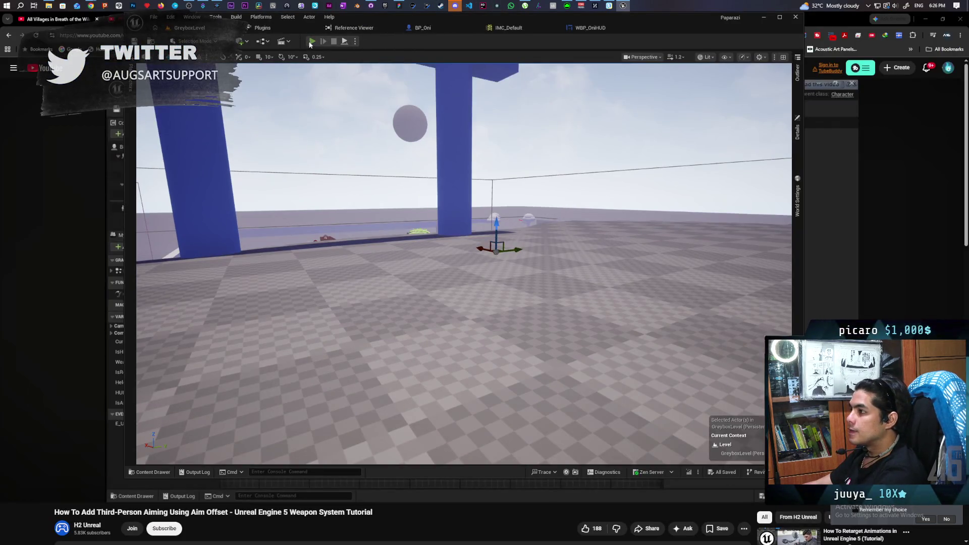
# Check the HUD in a quick play session, then set the WBP_OniHUD image brush to Circle_256
pyautogui.press('Escape')
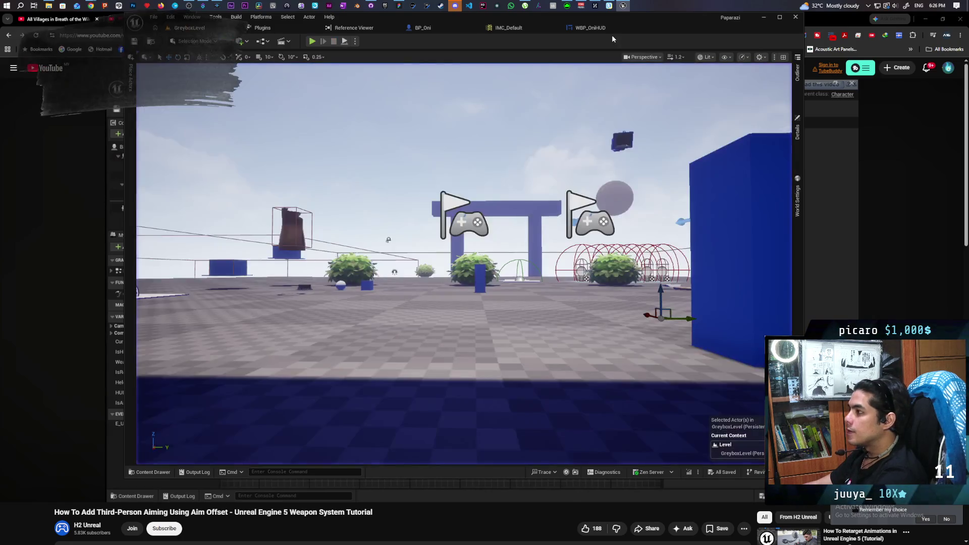
pyautogui.hotkey('ctrl', 'Tab')
pyautogui.click(253, 44)
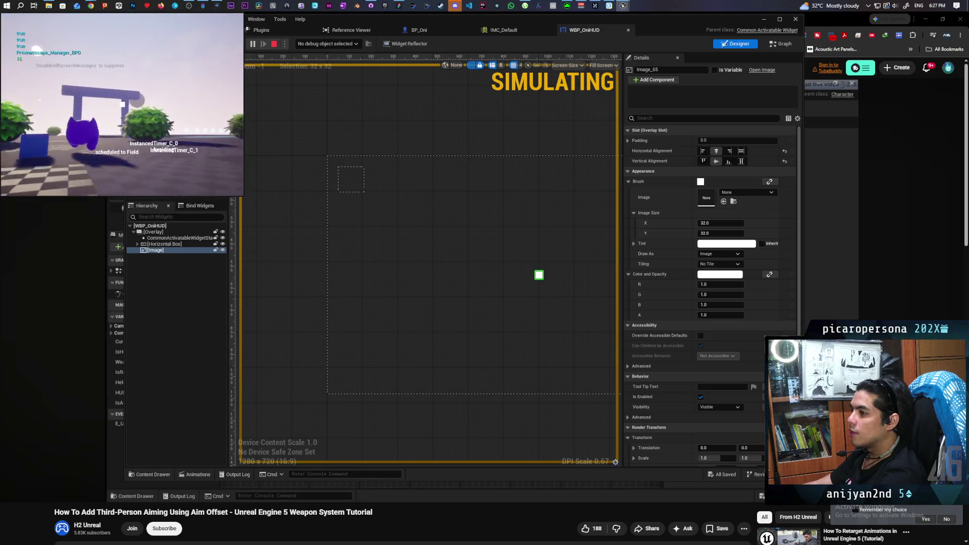
pyautogui.press('Escape')
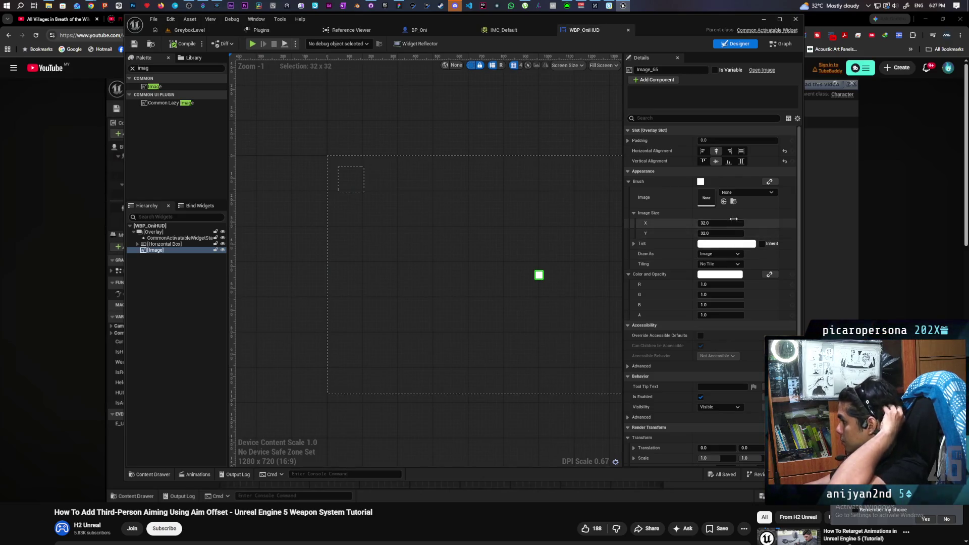
pyautogui.click(745, 193)
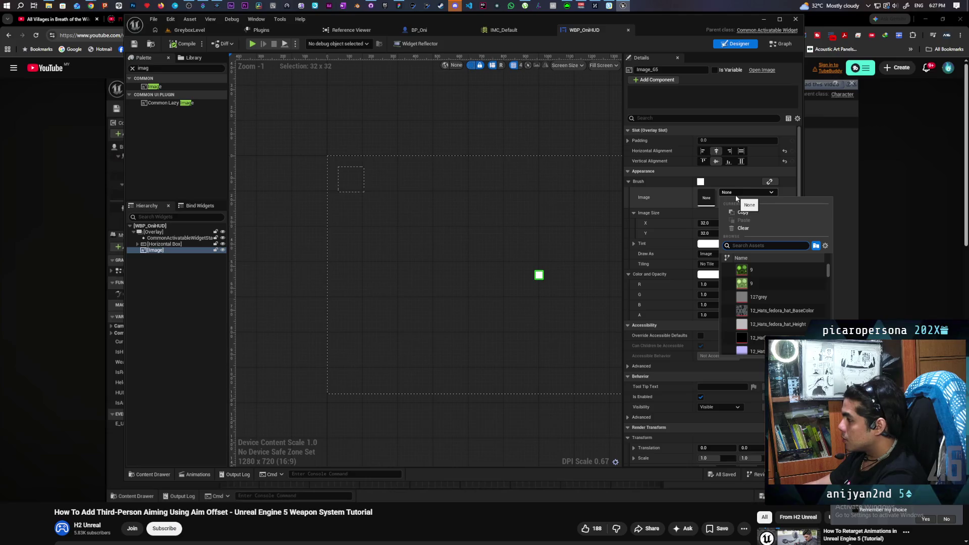
pyautogui.write('crc')
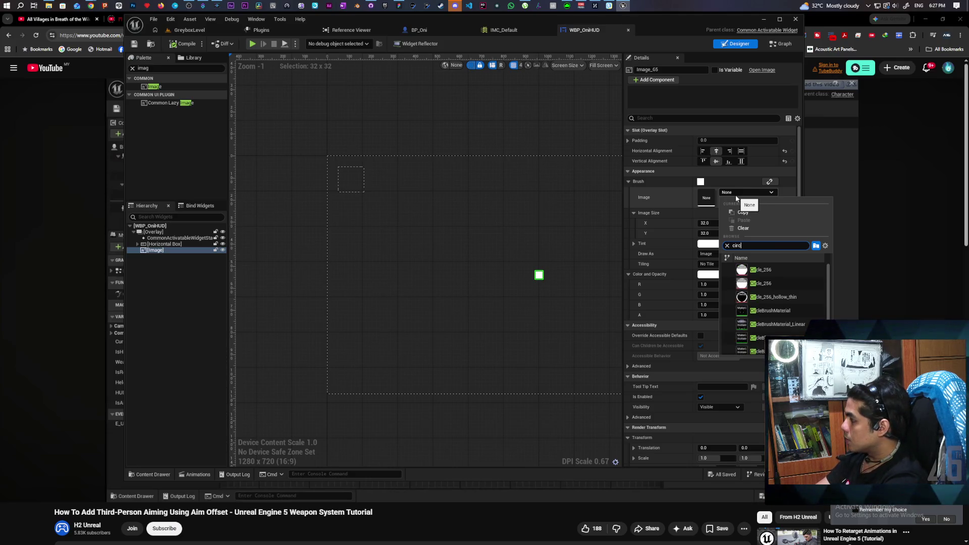
pyautogui.click(757, 270)
# Size the image 32 by 32 and save WBP_OniHUD
pyautogui.click(715, 223)
pyautogui.write('32')
pyautogui.press('Return')
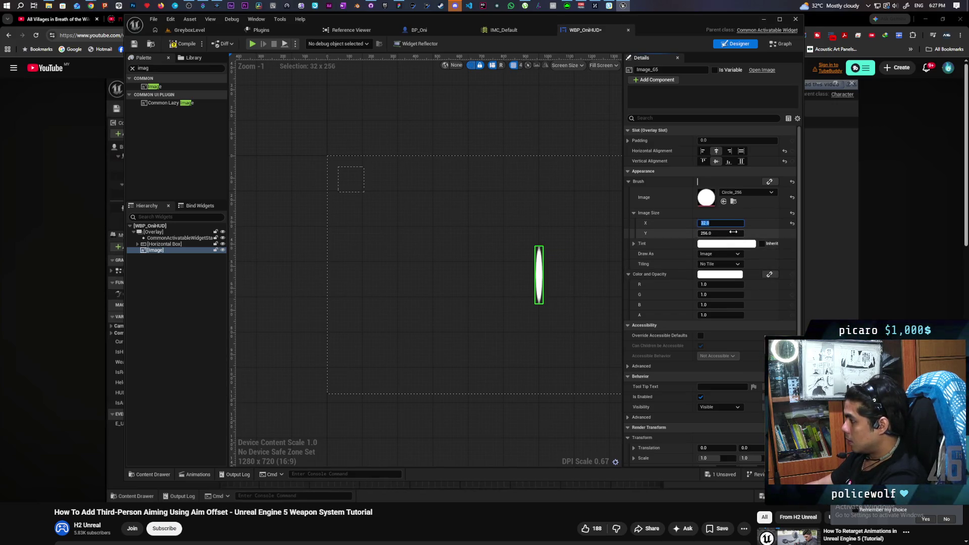
pyautogui.click(726, 233)
pyautogui.write('32')
pyautogui.press('Return')
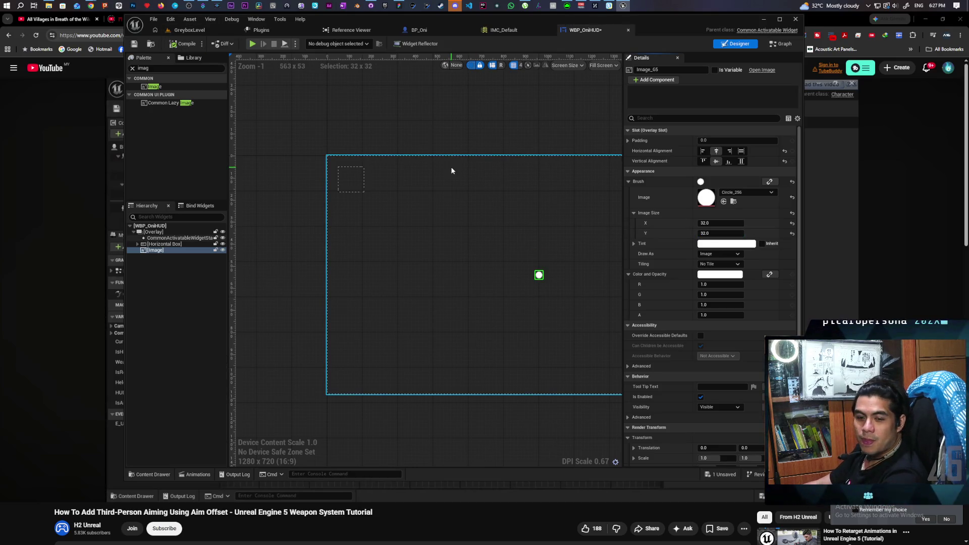
pyautogui.hotkey('ctrl', 's')
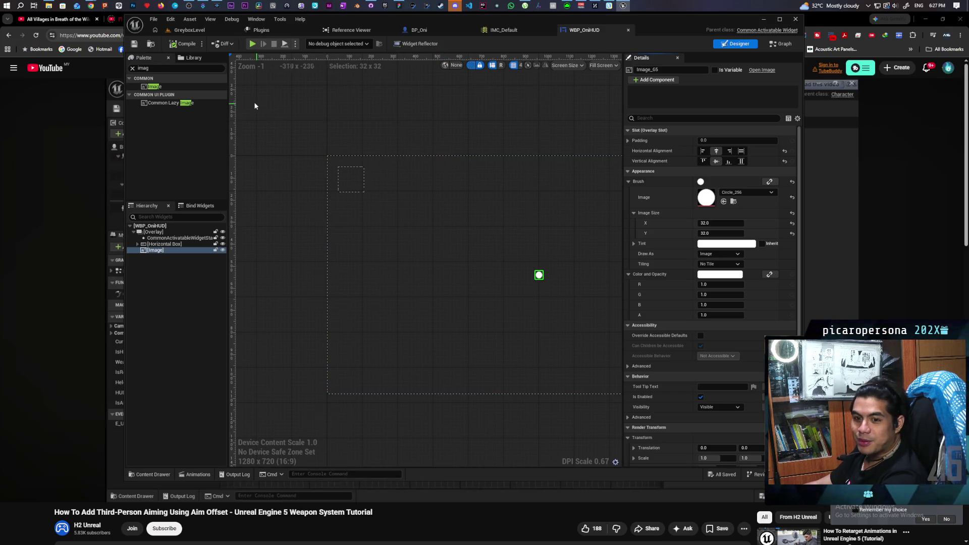
pyautogui.click(191, 30)
pyautogui.click(308, 46)
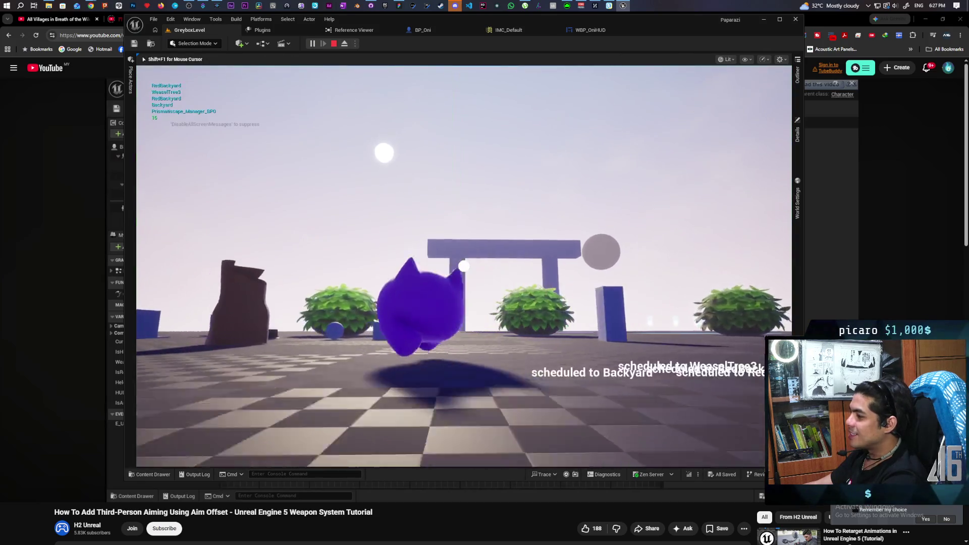
pyautogui.press('w')
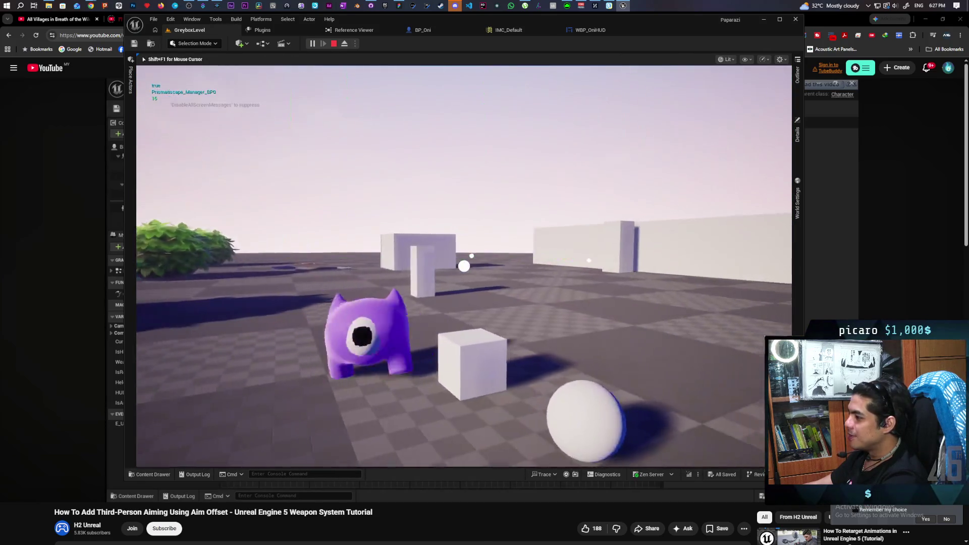
pyautogui.press('w')
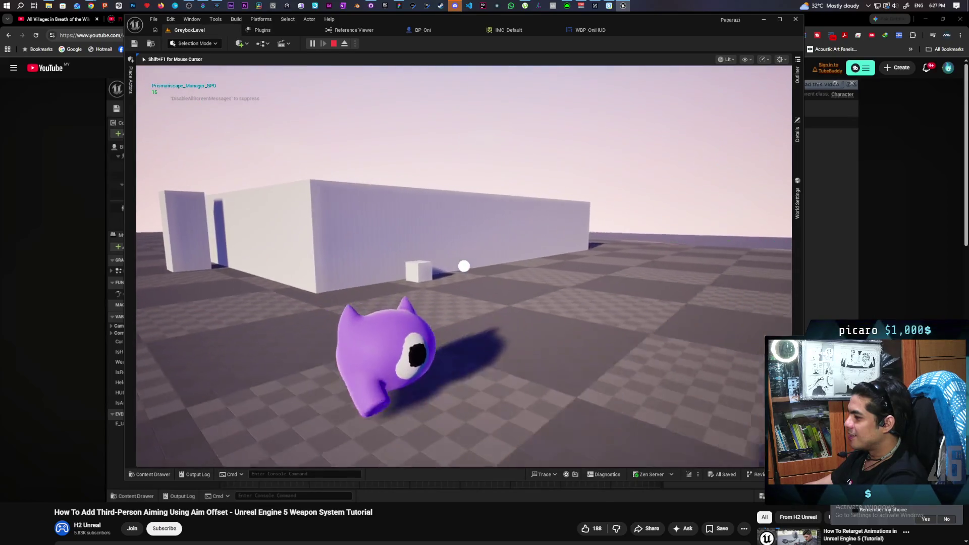
pyautogui.press('w')
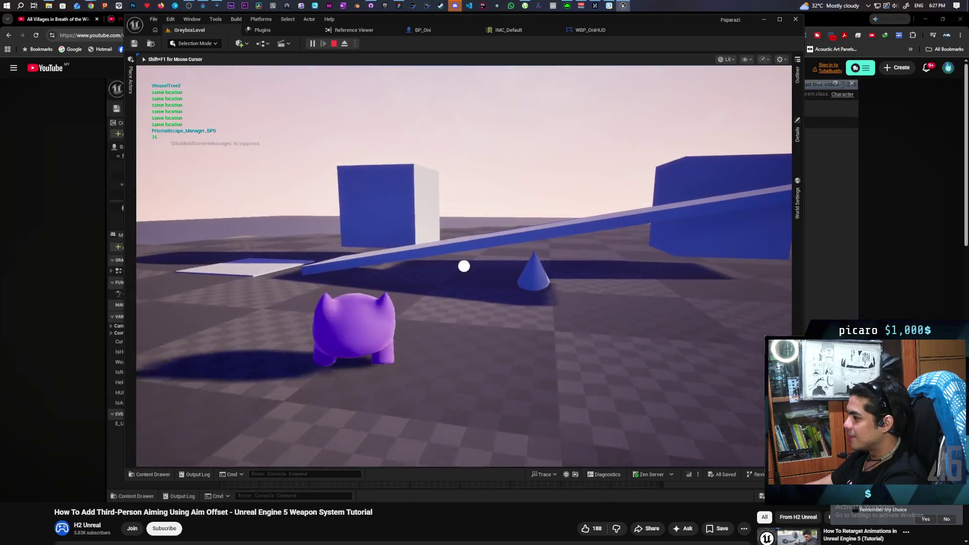
pyautogui.press('w')
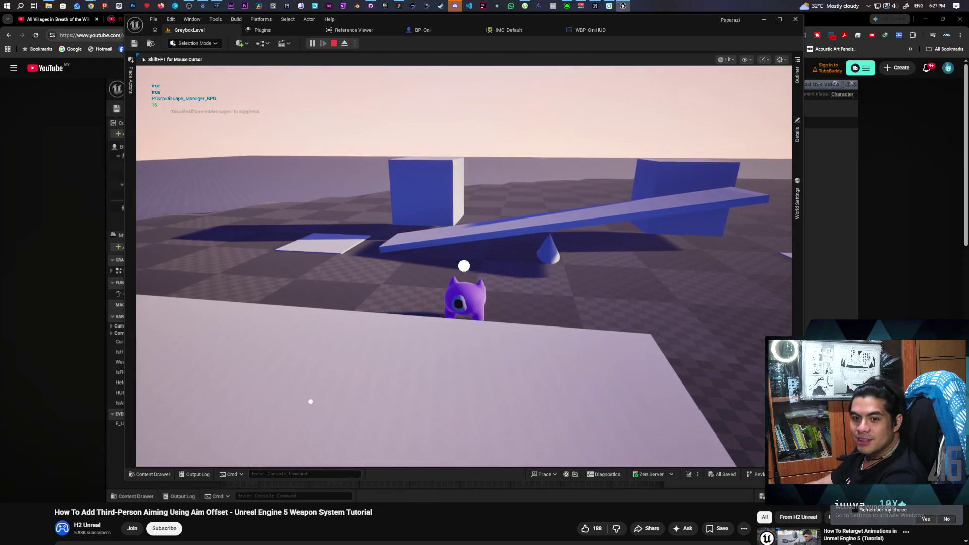
pyautogui.press('w')
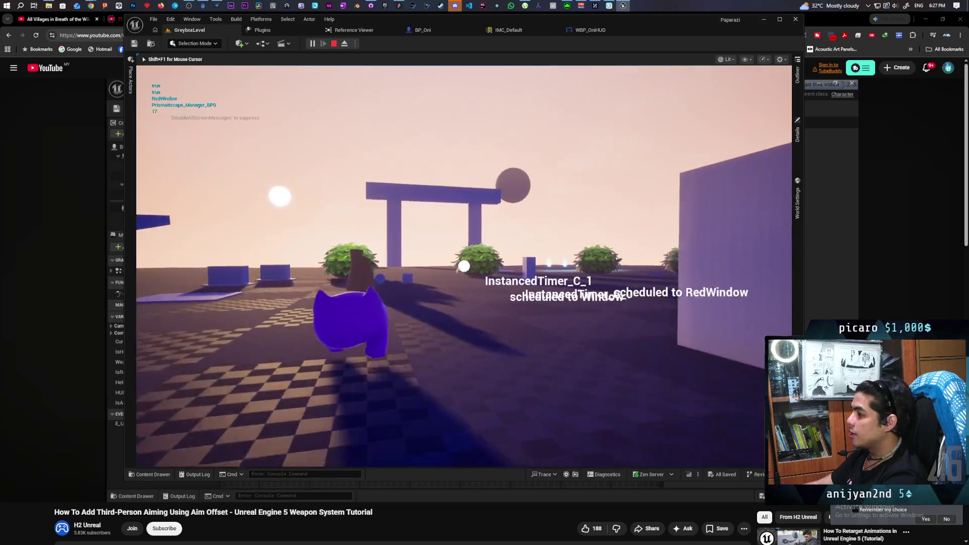
pyautogui.press('w')
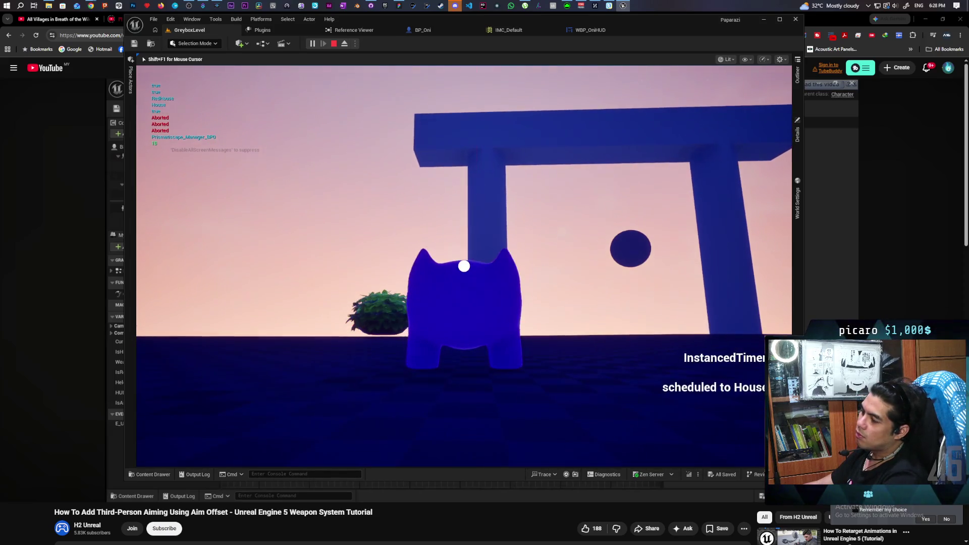
pyautogui.press('Escape')
pyautogui.click(590, 30)
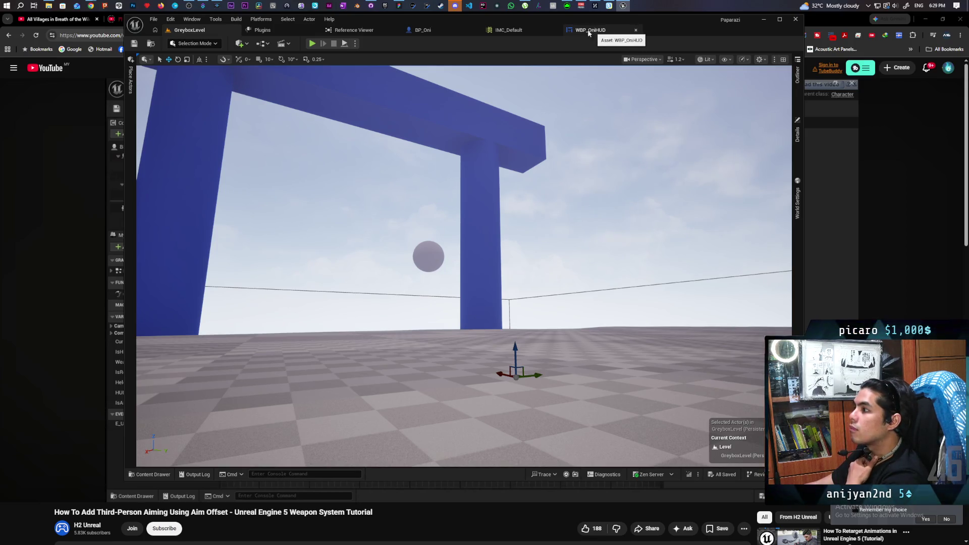
pyautogui.click(435, 32)
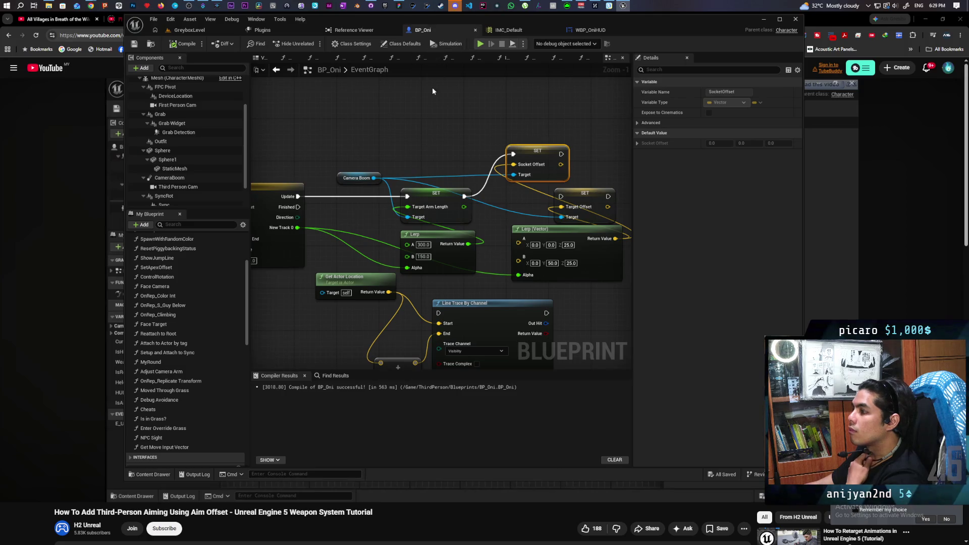
# Shift the Left Mouse Button node and move Get Actor Location down-left in BP_Oni's graph
pyautogui.scroll(-2, 432, 91)
pyautogui.moveTo(425, 140); pyautogui.dragTo(525, 104)
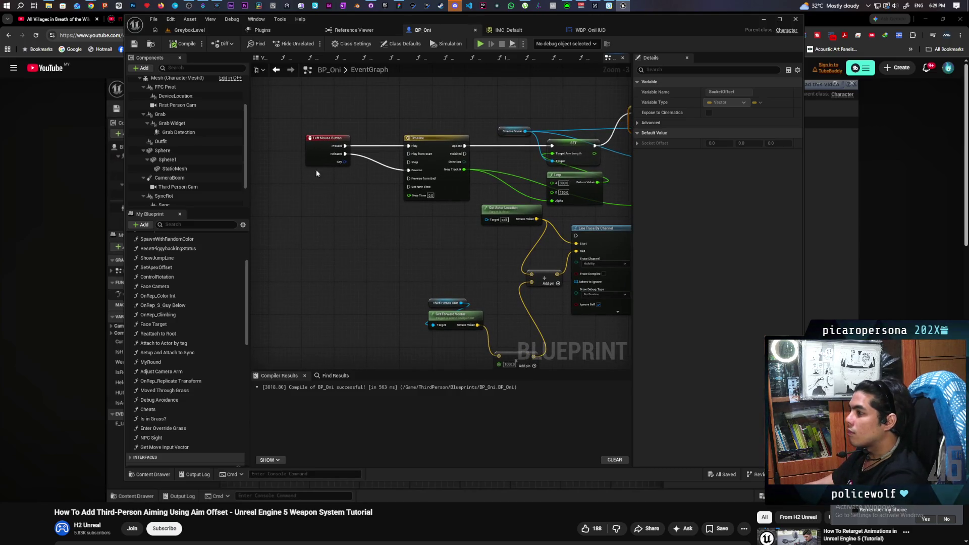
pyautogui.moveTo(318, 150)
pyautogui.mouseDown()
pyautogui.moveTo(303, 152)
pyautogui.moveTo(348, 151)
pyautogui.mouseUp()
pyautogui.moveTo(432, 239)
pyautogui.mouseDown()
pyautogui.moveTo(255, 186)
pyautogui.moveTo(339, 235)
pyautogui.mouseUp()
pyautogui.moveTo(416, 209); pyautogui.dragTo(395, 238)
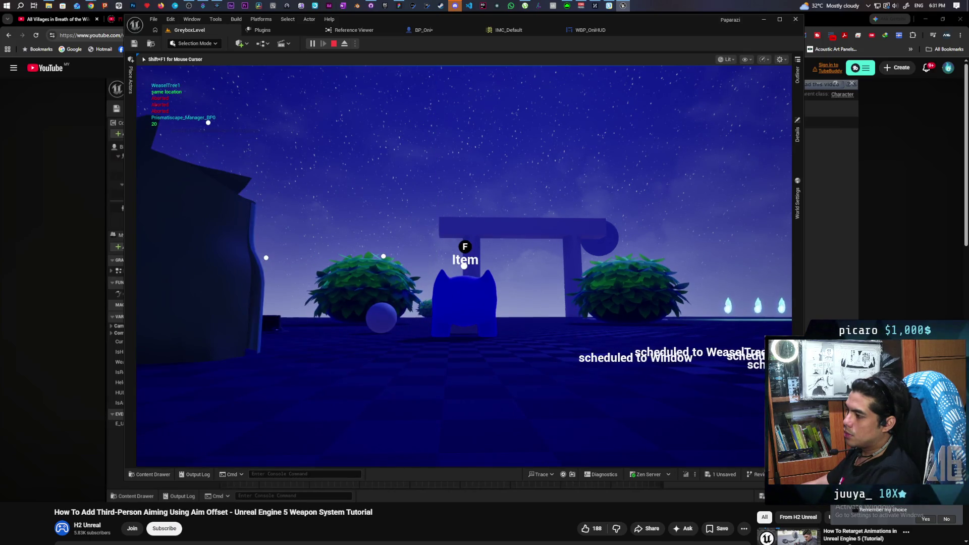
# Stop the night-time play session
pyautogui.press('Escape')
# Look over the WBP_OniHUD designer, then go back to the BP_Oni event graph
pyautogui.click(594, 32)
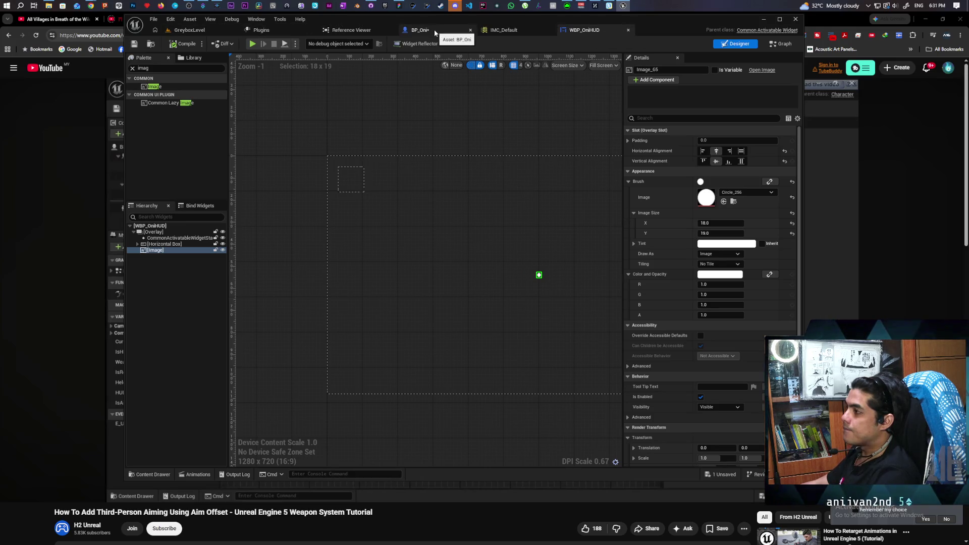
pyautogui.click(422, 31)
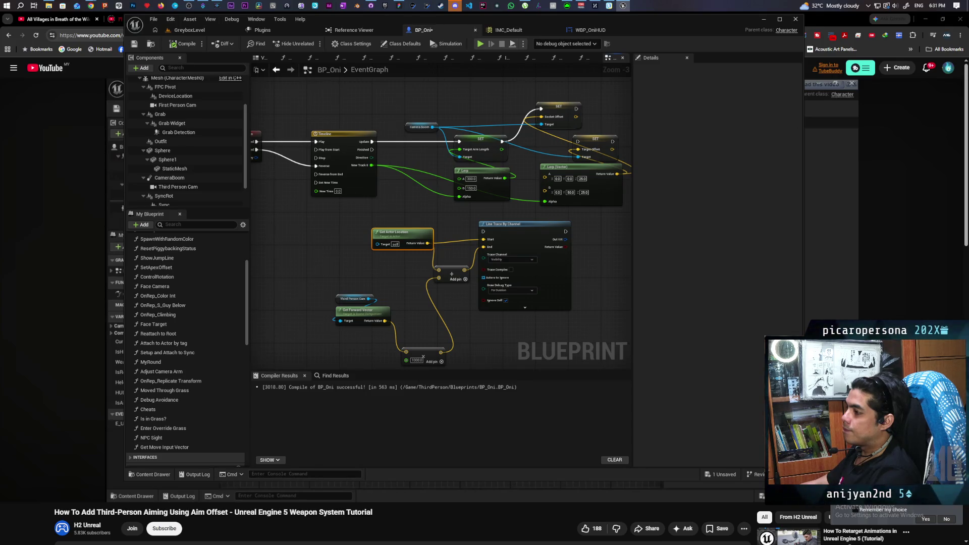
# Move the line trace nodes left and connect Left Mouse Button Released to Line Trace By Channel
pyautogui.moveTo(412, 191); pyautogui.dragTo(459, 204)
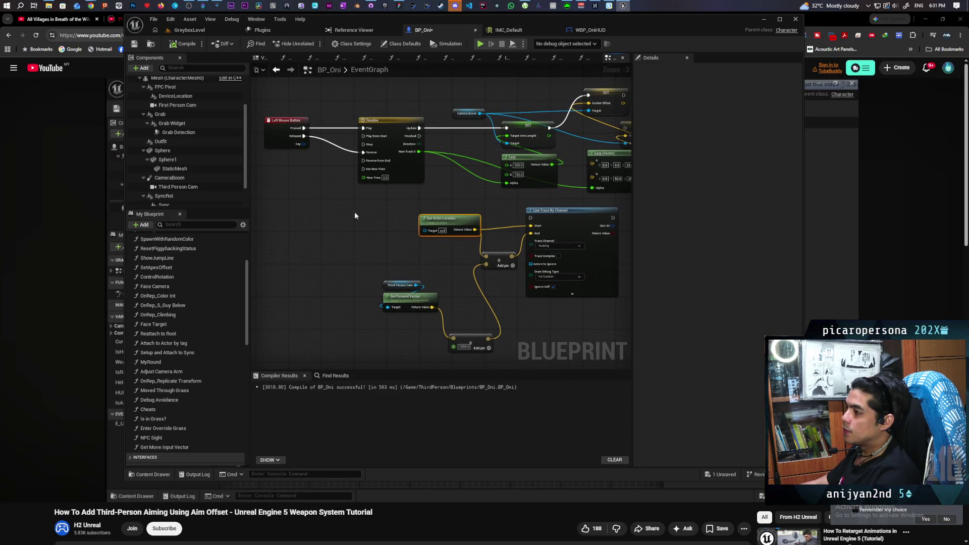
pyautogui.moveTo(359, 214); pyautogui.dragTo(626, 356)
pyautogui.moveTo(584, 216)
pyautogui.mouseDown()
pyautogui.moveTo(391, 223)
pyautogui.moveTo(412, 218)
pyautogui.mouseUp()
pyautogui.moveTo(509, 293)
pyautogui.mouseDown()
pyautogui.moveTo(545, 234)
pyautogui.moveTo(557, 281)
pyautogui.moveTo(531, 292)
pyautogui.mouseUp()
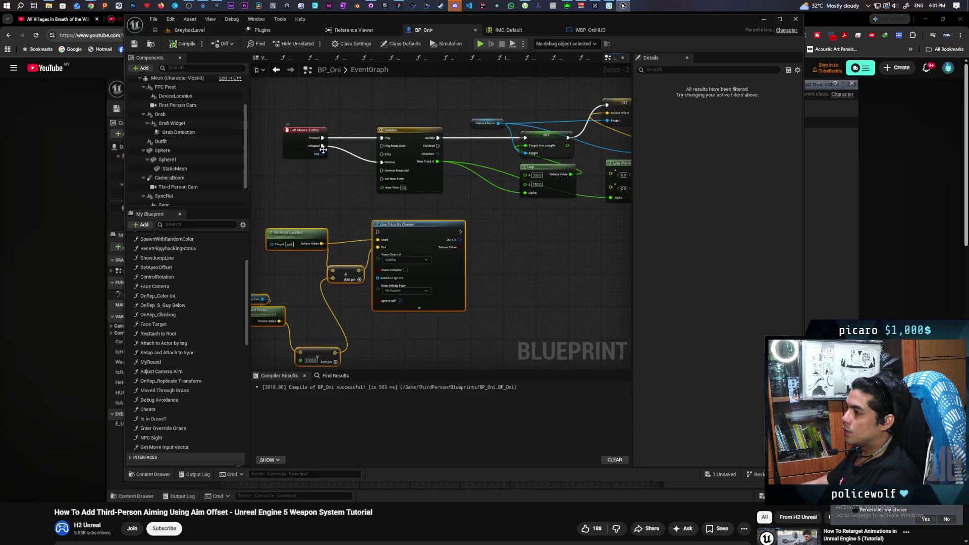
pyautogui.moveTo(322, 147); pyautogui.dragTo(378, 232)
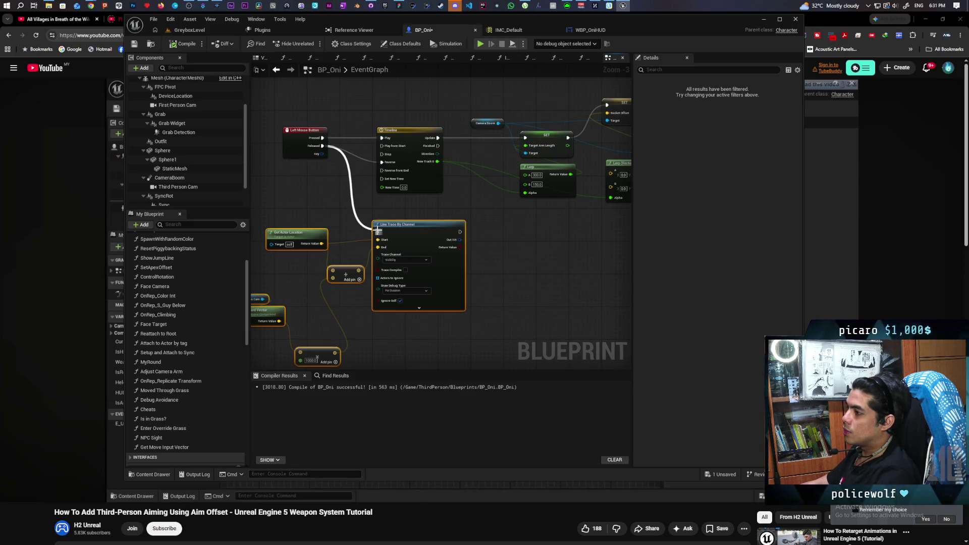
pyautogui.moveTo(336, 225)
pyautogui.mouseDown()
pyautogui.moveTo(340, 189)
pyautogui.moveTo(351, 180)
pyautogui.moveTo(354, 191)
pyautogui.moveTo(376, 164)
pyautogui.moveTo(351, 167)
pyautogui.moveTo(348, 182)
pyautogui.mouseUp()
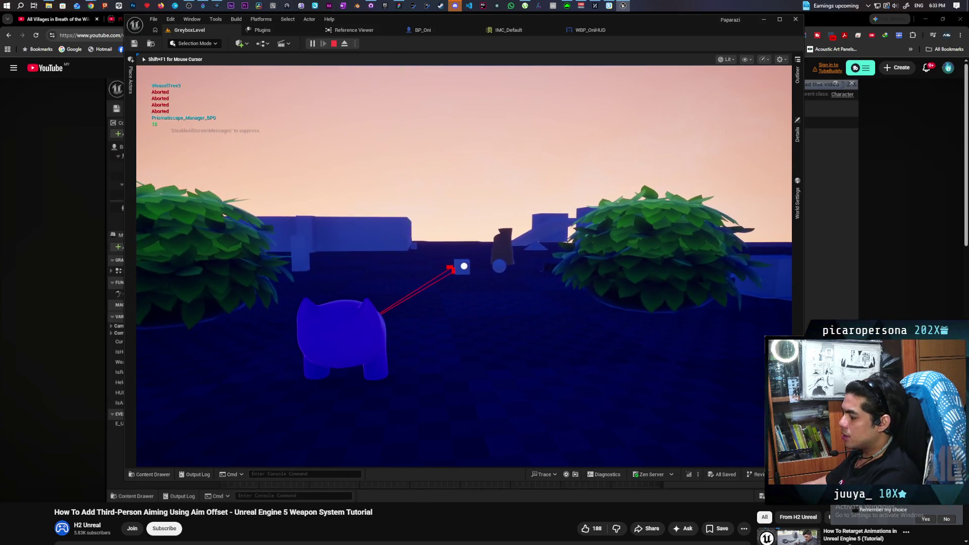
# End the grapple play-test and return to the GreyboxLevel editor
pyautogui.press('Escape')
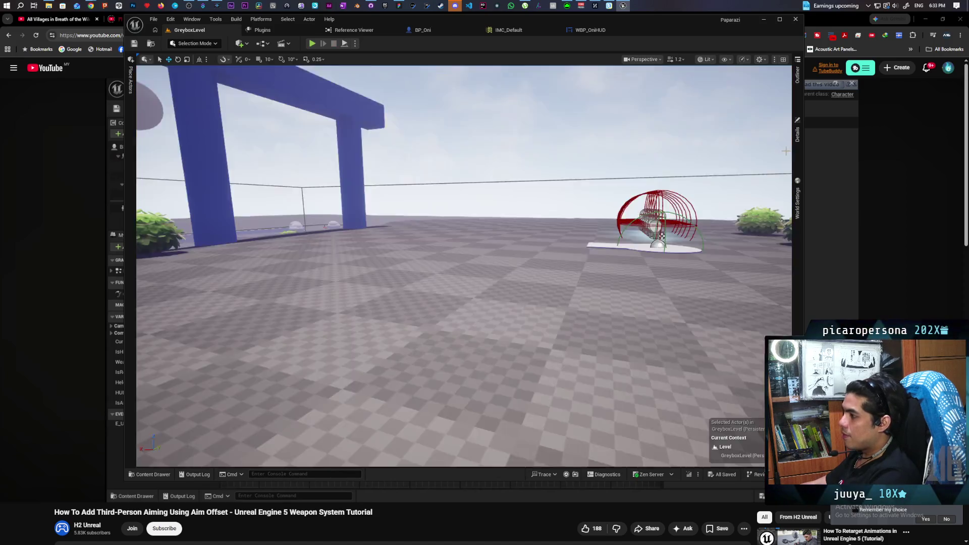
# Back in BP_Oni's event graph, wire Get World Location's Return Value into the Line Trace Start
pyautogui.click(593, 31)
pyautogui.click(427, 31)
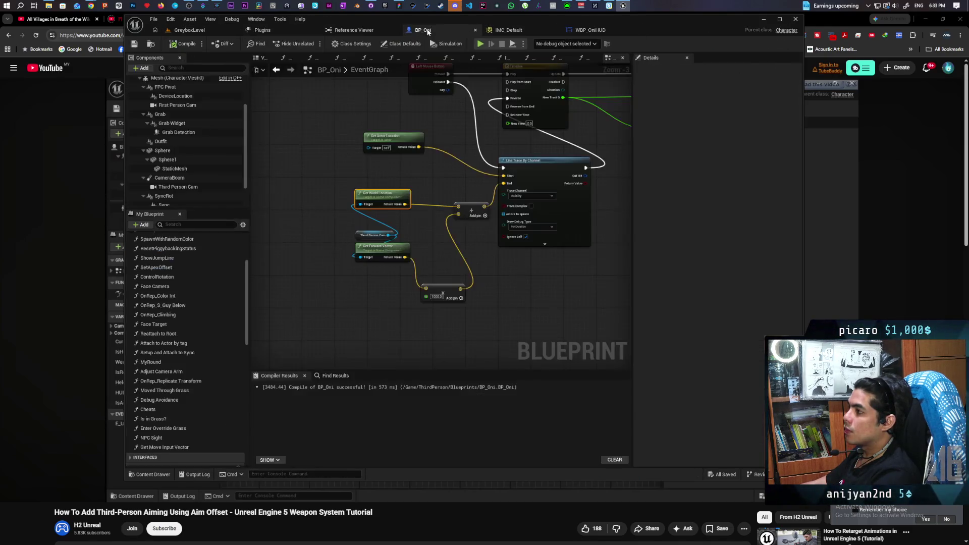
pyautogui.moveTo(473, 165); pyautogui.dragTo(407, 217)
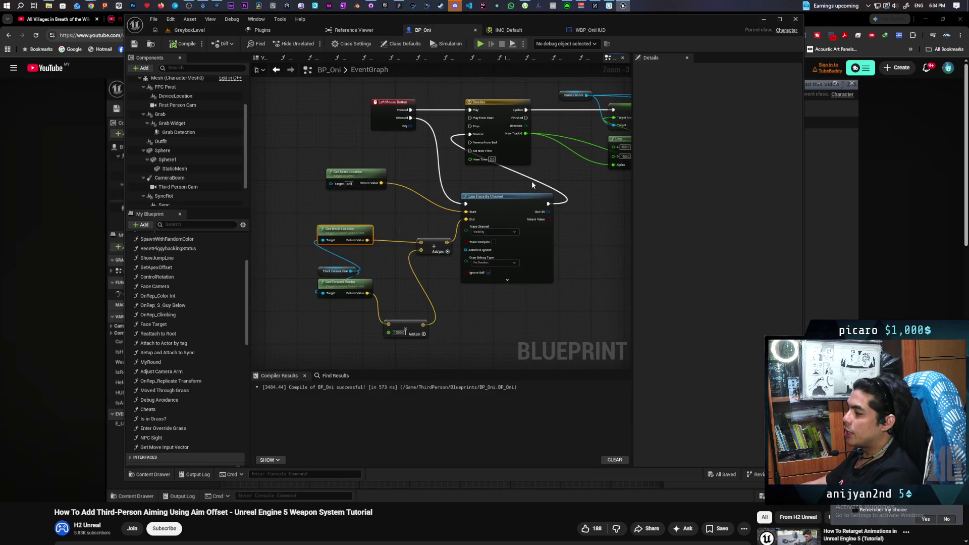
pyautogui.moveTo(532, 185); pyautogui.dragTo(501, 195)
pyautogui.moveTo(339, 255); pyautogui.dragTo(380, 241)
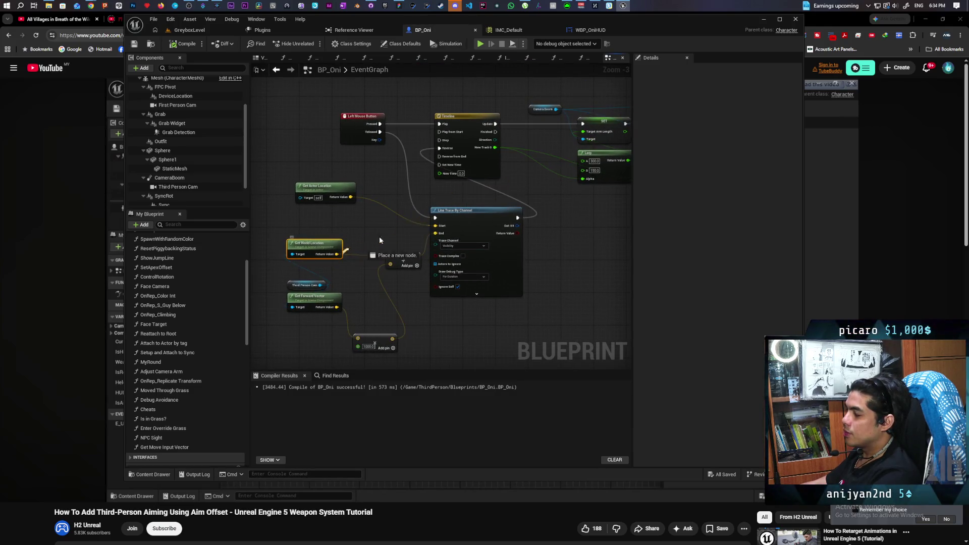
pyautogui.moveTo(439, 229); pyautogui.dragTo(437, 227)
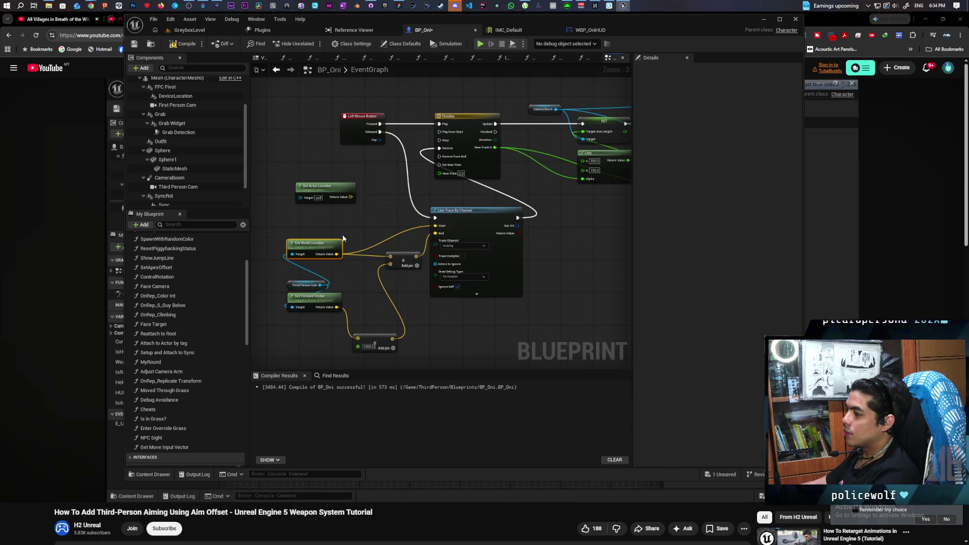
# Move Get World Location aside and place a Branch node beside the line trace
pyautogui.moveTo(329, 244)
pyautogui.mouseDown()
pyautogui.moveTo(315, 218)
pyautogui.moveTo(464, 290)
pyautogui.moveTo(469, 324)
pyautogui.mouseUp()
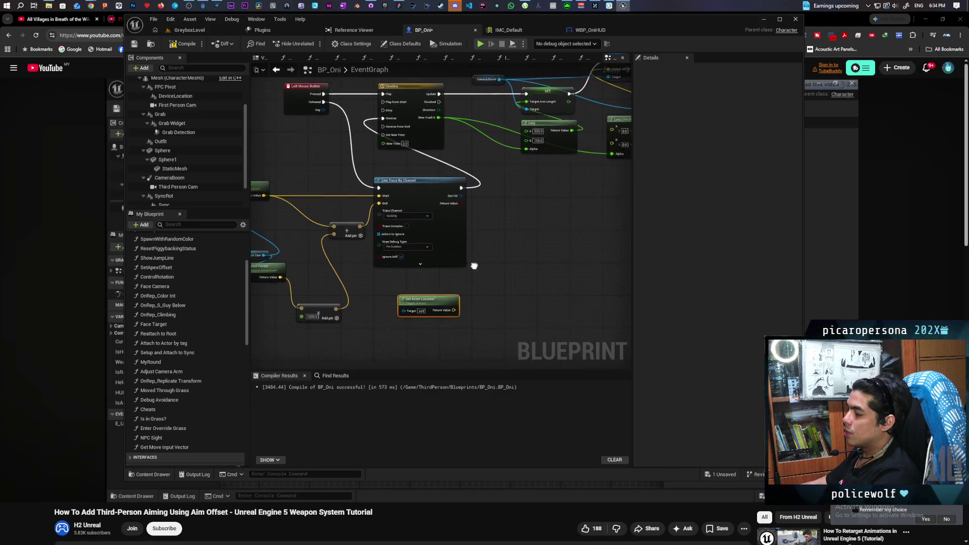
pyautogui.moveTo(456, 246)
pyautogui.mouseDown()
pyautogui.moveTo(445, 237)
pyautogui.moveTo(450, 214)
pyautogui.mouseUp()
pyautogui.click(456, 201)
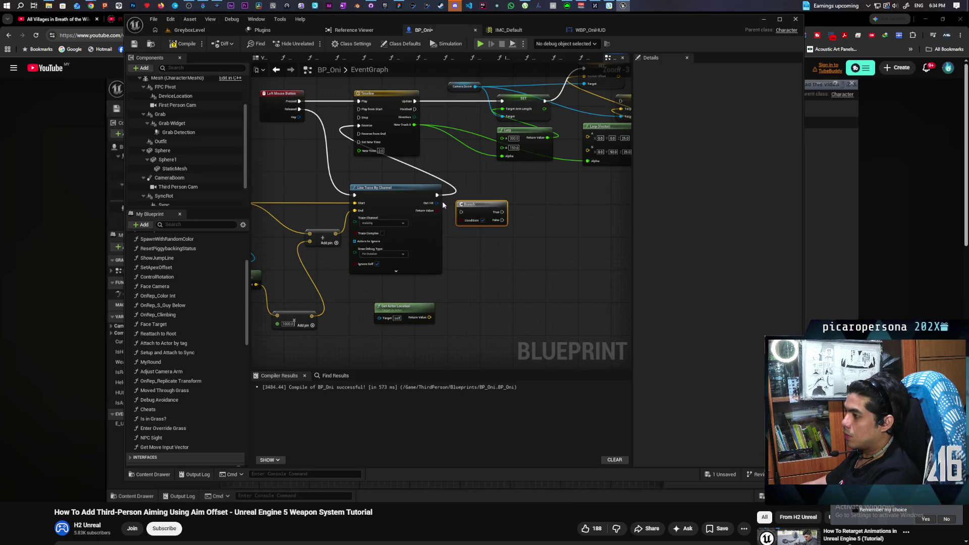
# Wire the Sequence and run the Branch after the line trace on its hit result, then save
pyautogui.moveTo(459, 209); pyautogui.dragTo(483, 204)
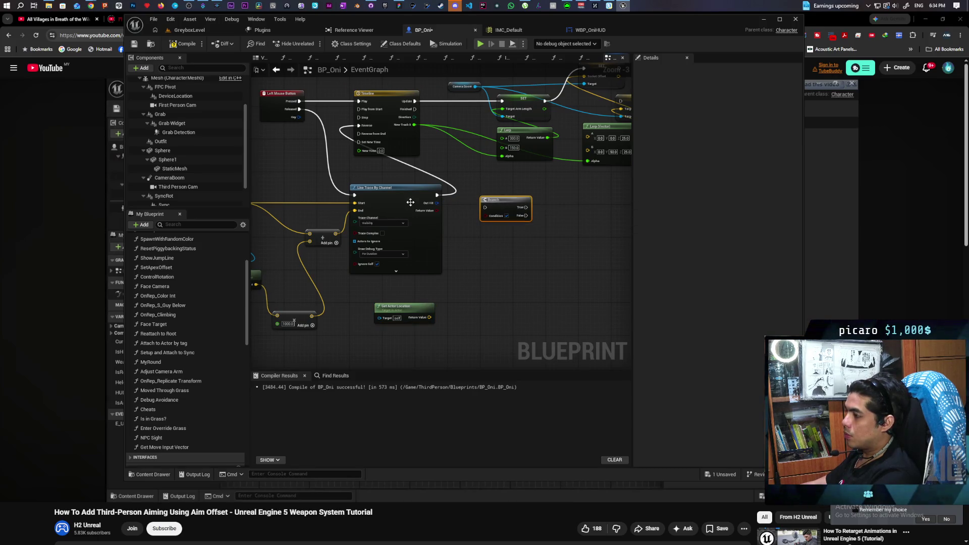
pyautogui.moveTo(318, 179); pyautogui.dragTo(384, 218)
pyautogui.moveTo(364, 153); pyautogui.dragTo(361, 214)
pyautogui.moveTo(385, 215)
pyautogui.mouseDown()
pyautogui.moveTo(422, 235)
pyautogui.moveTo(413, 171)
pyautogui.moveTo(428, 166)
pyautogui.mouseUp()
pyautogui.moveTo(561, 240); pyautogui.dragTo(522, 232)
pyautogui.moveTo(465, 227)
pyautogui.mouseDown()
pyautogui.moveTo(496, 236)
pyautogui.moveTo(501, 222)
pyautogui.moveTo(492, 237)
pyautogui.moveTo(513, 235)
pyautogui.mouseUp()
pyautogui.moveTo(475, 294)
pyautogui.mouseDown()
pyautogui.moveTo(449, 257)
pyautogui.moveTo(461, 259)
pyautogui.mouseUp()
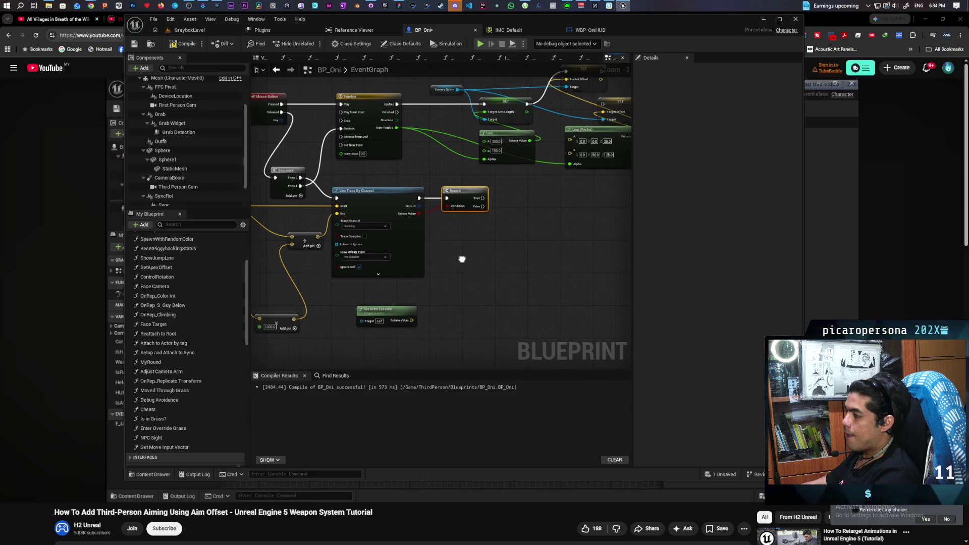
pyautogui.hotkey('ctrl', 's')
# Break the trace's Out Hit into a Break Hit Result and paste a second Line Trace By Channel
pyautogui.moveTo(399, 315)
pyautogui.mouseDown()
pyautogui.moveTo(471, 289)
pyautogui.moveTo(463, 310)
pyautogui.mouseUp()
pyautogui.moveTo(419, 211); pyautogui.dragTo(461, 253)
pyautogui.write('break')
pyautogui.press('Return')
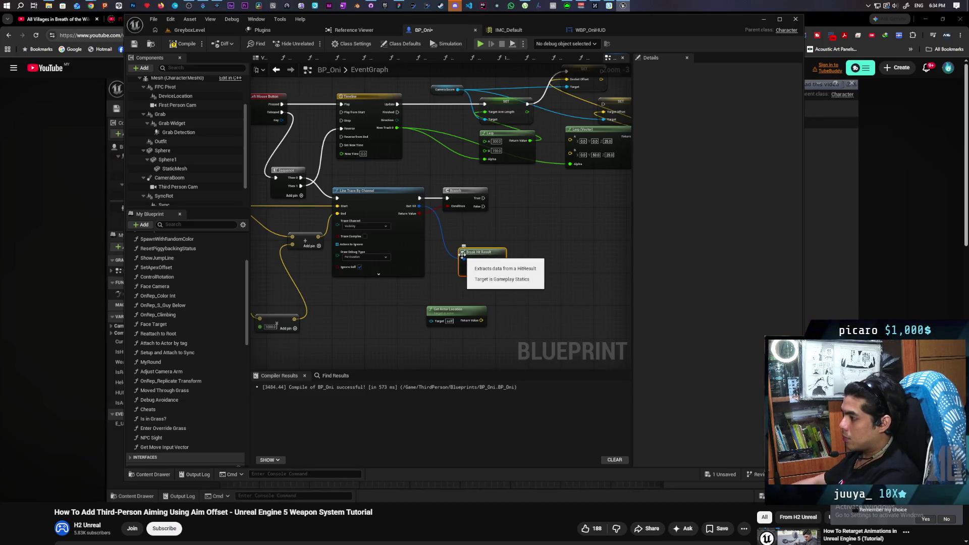
pyautogui.moveTo(470, 309); pyautogui.dragTo(502, 231)
pyautogui.moveTo(465, 270)
pyautogui.mouseDown()
pyautogui.moveTo(506, 288)
pyautogui.moveTo(487, 240)
pyautogui.mouseUp()
pyautogui.hotkey('ctrl', 'v')
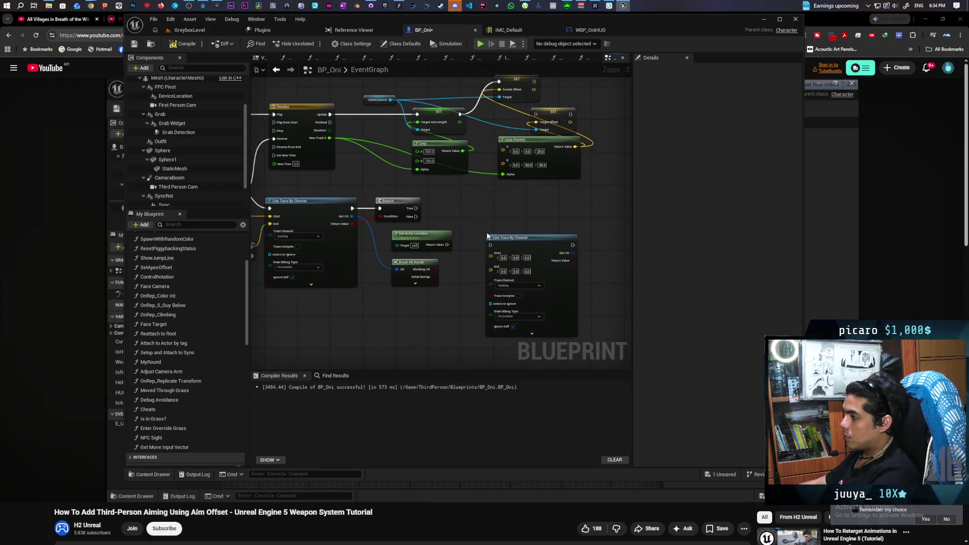
# Feed actor location and Impact Point into the second trace's Start and End, triggered by Branch True
pyautogui.click(415, 283)
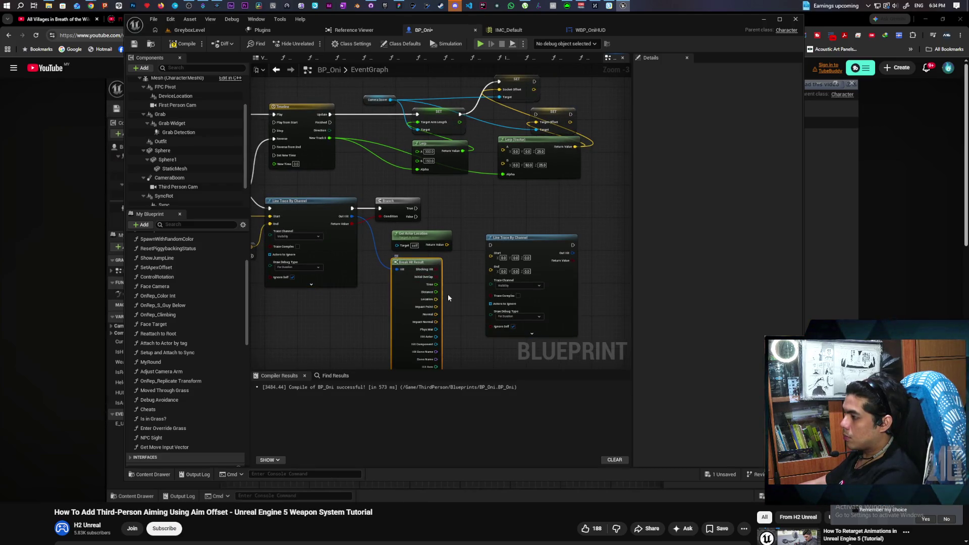
pyautogui.moveTo(465, 297); pyautogui.dragTo(476, 258)
pyautogui.moveTo(459, 206); pyautogui.dragTo(502, 214)
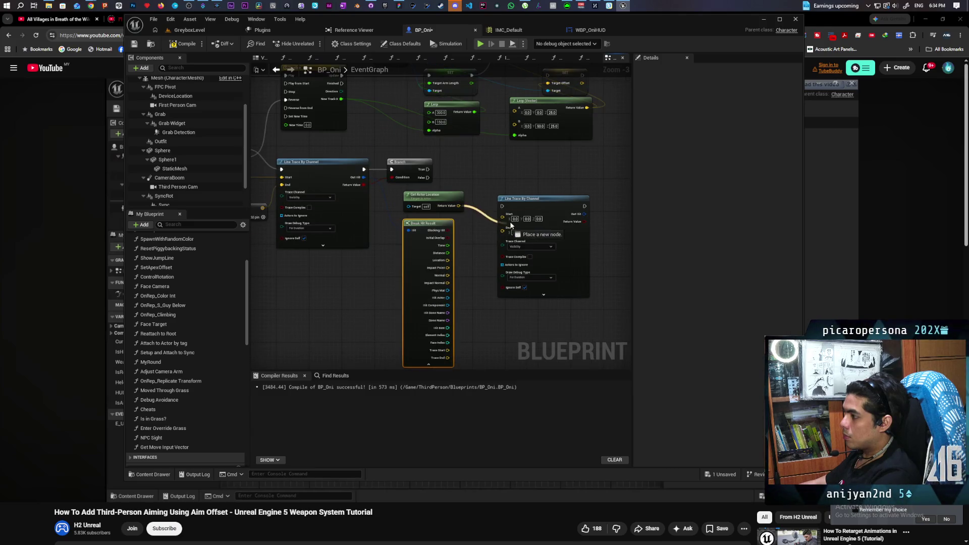
pyautogui.moveTo(447, 268); pyautogui.dragTo(469, 262)
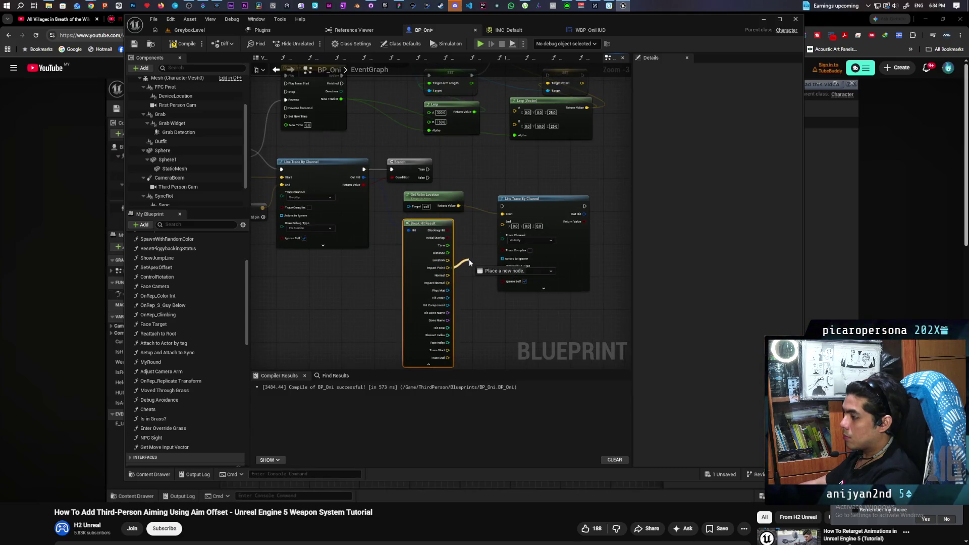
pyautogui.moveTo(498, 232); pyautogui.dragTo(502, 223)
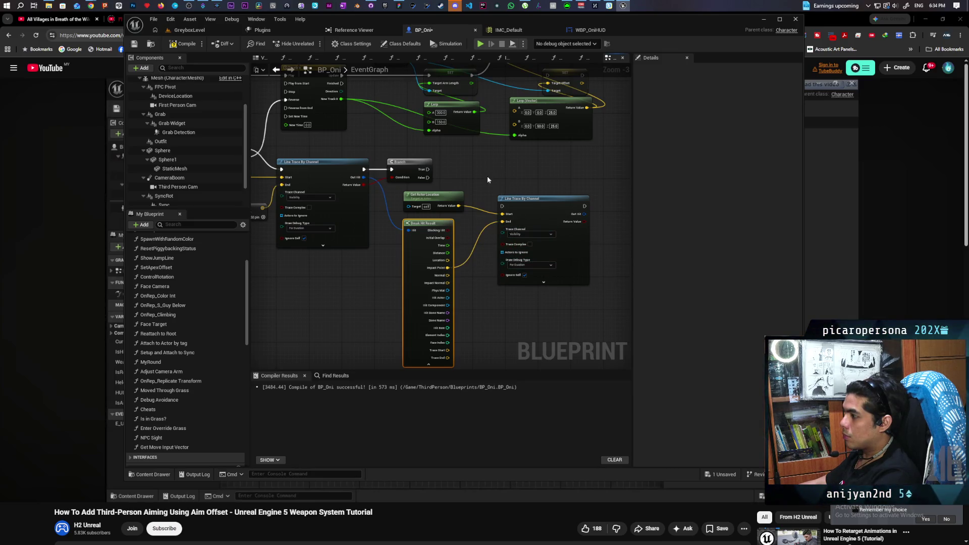
pyautogui.moveTo(427, 169); pyautogui.dragTo(495, 207)
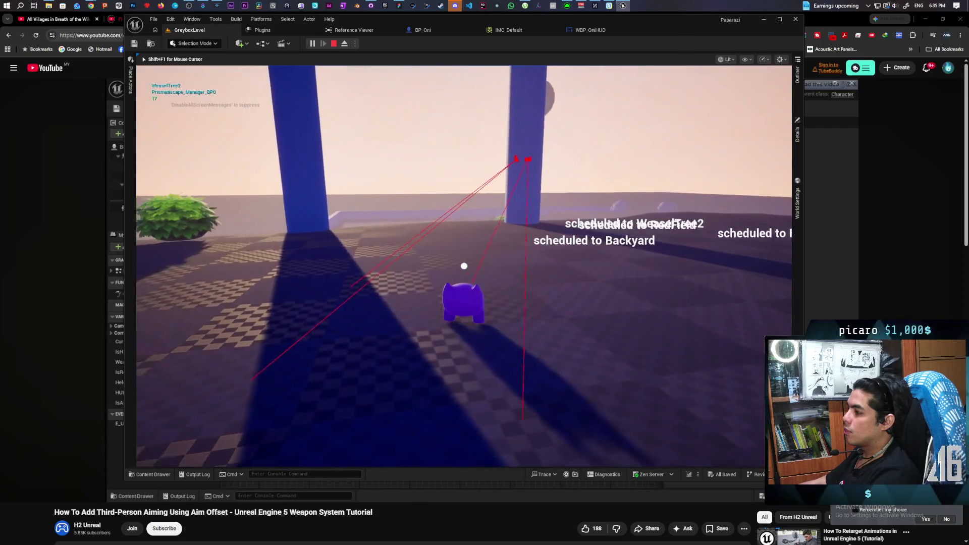
# Stop the play session and switch to the WBP_OniHUD widget tab
pyautogui.press('Escape')
pyautogui.click(580, 30)
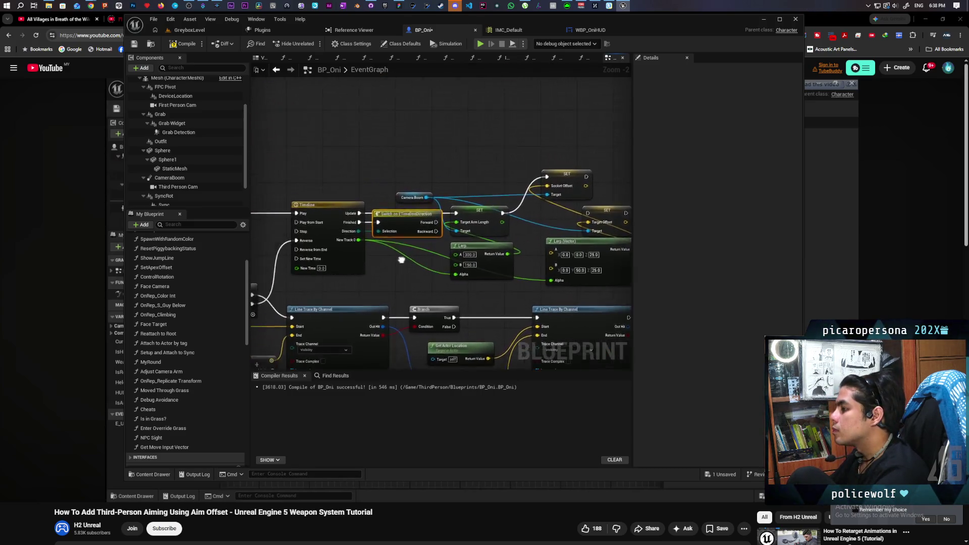
# Shift the lower line-trace node group further down, zoom in and save BP_Oni
pyautogui.moveTo(296, 165)
pyautogui.mouseDown()
pyautogui.moveTo(523, 216)
pyautogui.moveTo(583, 286)
pyautogui.mouseUp()
pyautogui.moveTo(431, 171); pyautogui.dragTo(428, 201)
pyautogui.click(423, 171)
pyautogui.scroll(2, 406, 232)
pyautogui.hotkey('ctrl', 's')
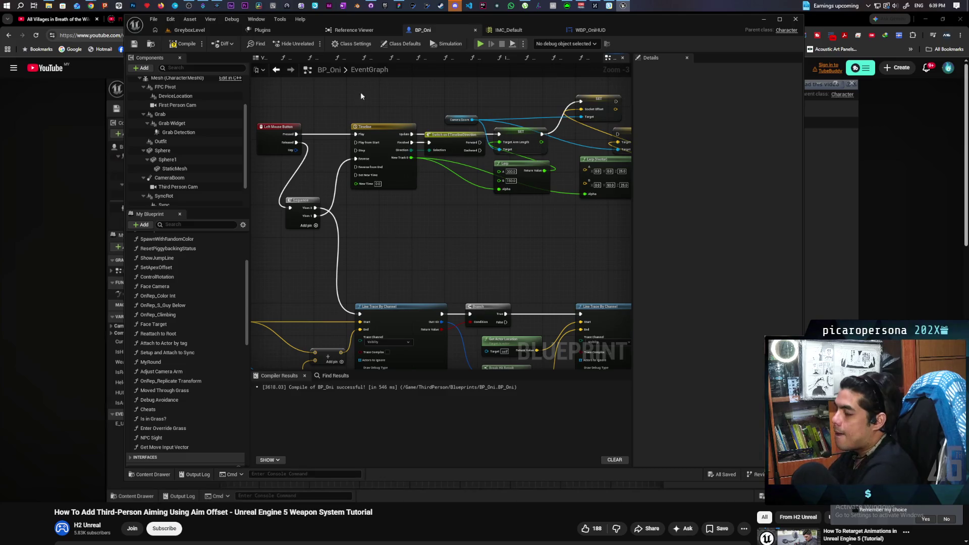
pyautogui.scroll(4, 193, 134)
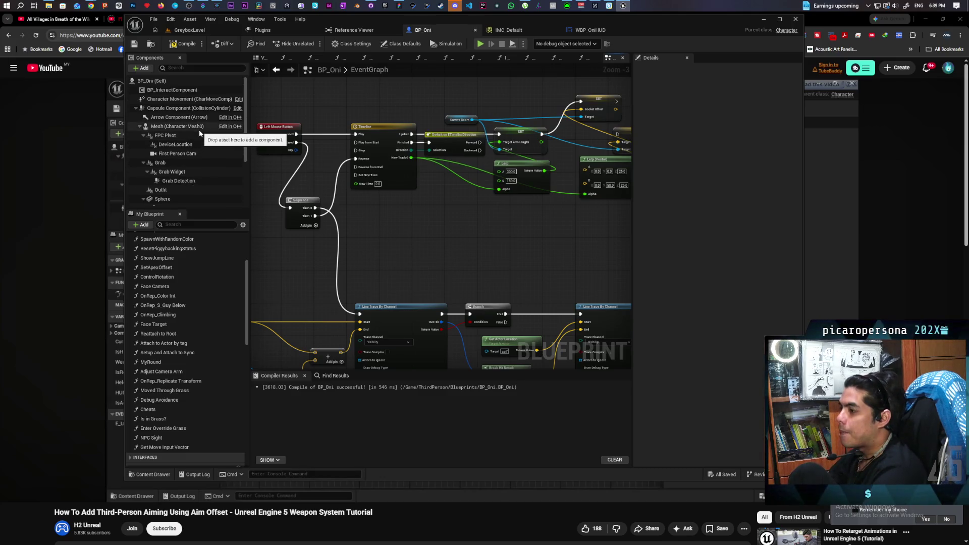
# Recompile BP_Oni, then add a Cable component under the Mesh from the viewport
pyautogui.click(185, 126)
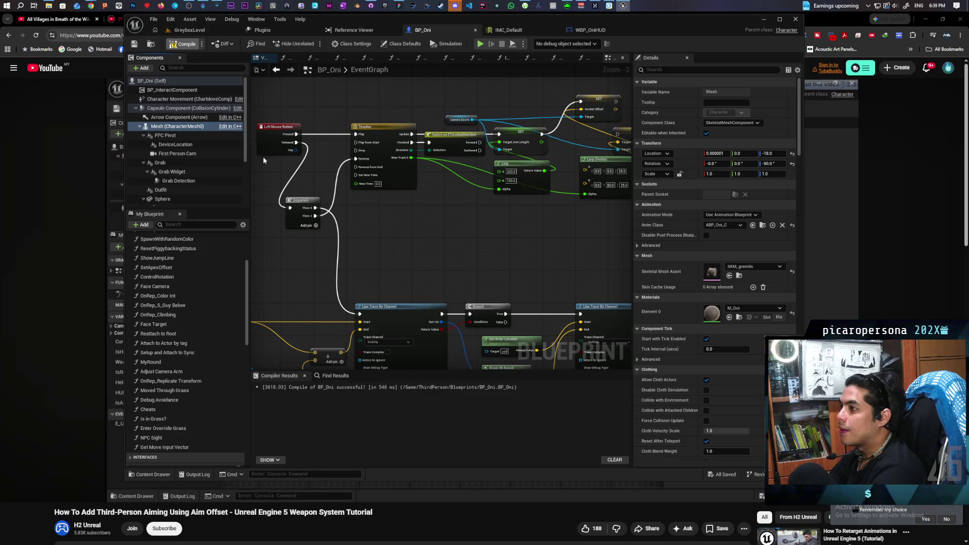
pyautogui.press('F7')
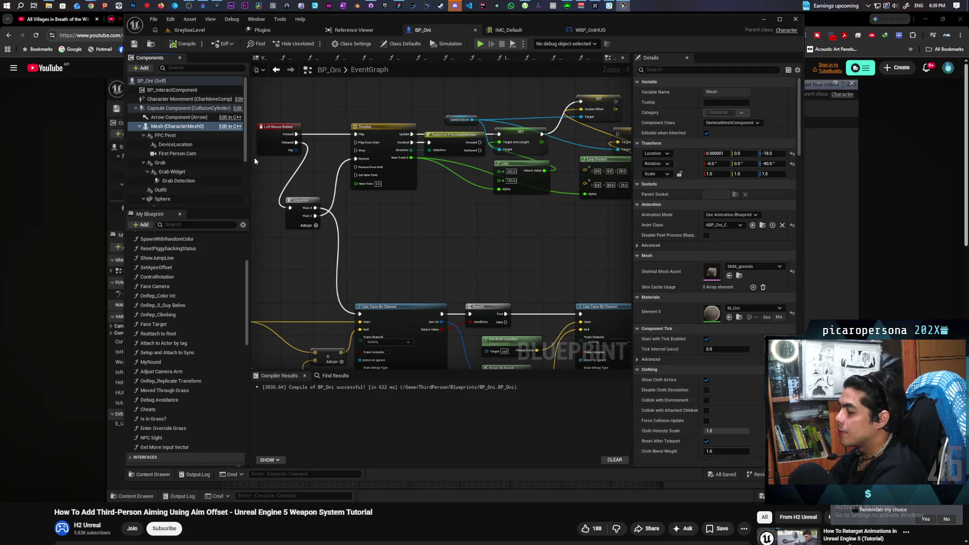
pyautogui.click(261, 58)
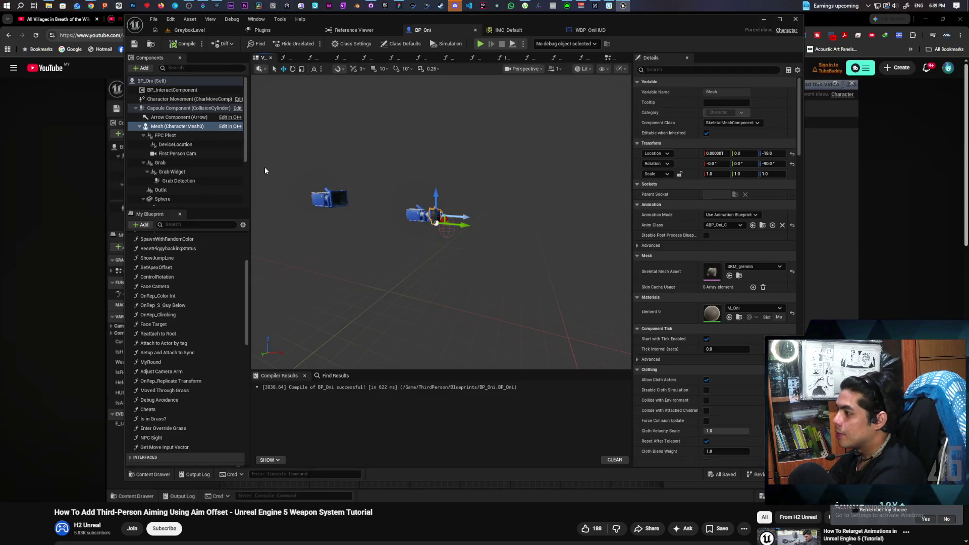
pyautogui.scroll(5, 395, 171)
pyautogui.scroll(-3, 423, 189)
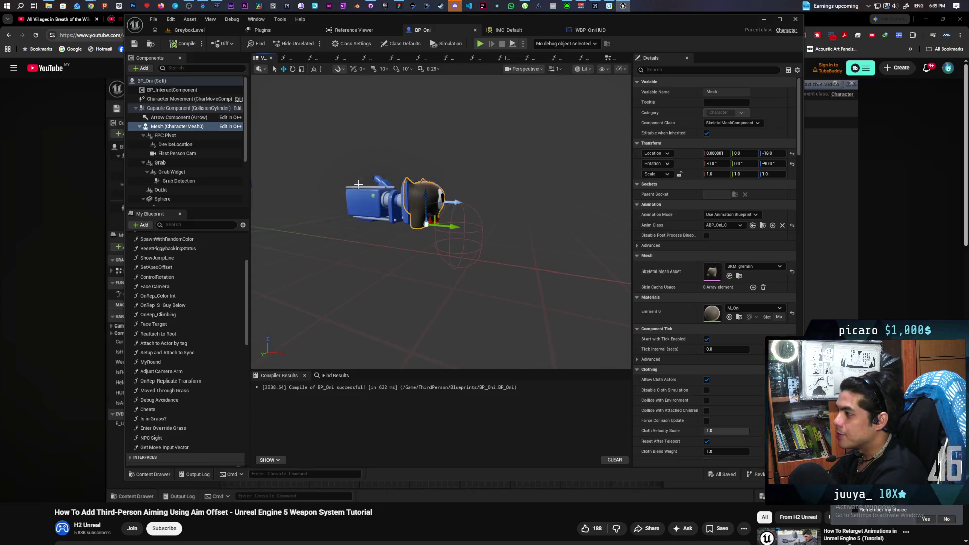
pyautogui.click(169, 126)
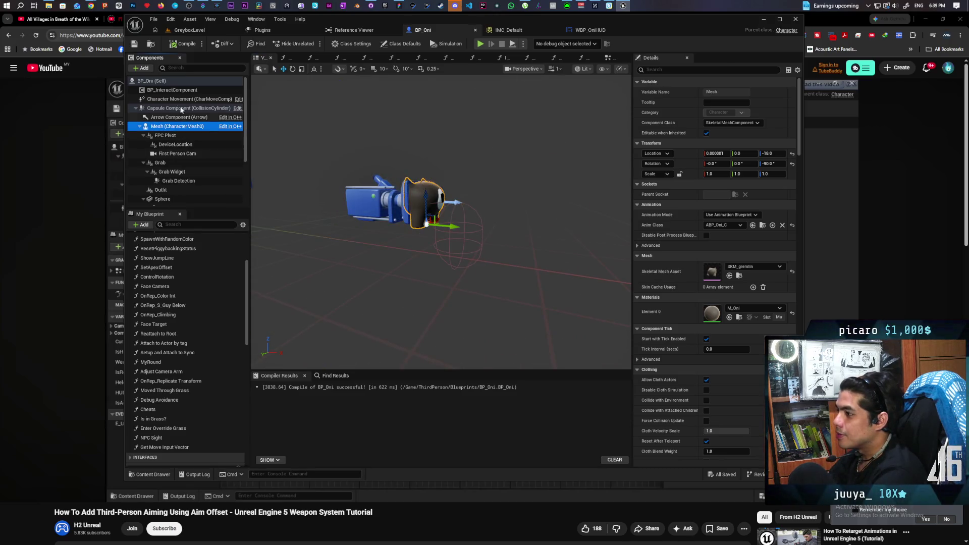
pyautogui.click(143, 68)
pyautogui.write('ble')
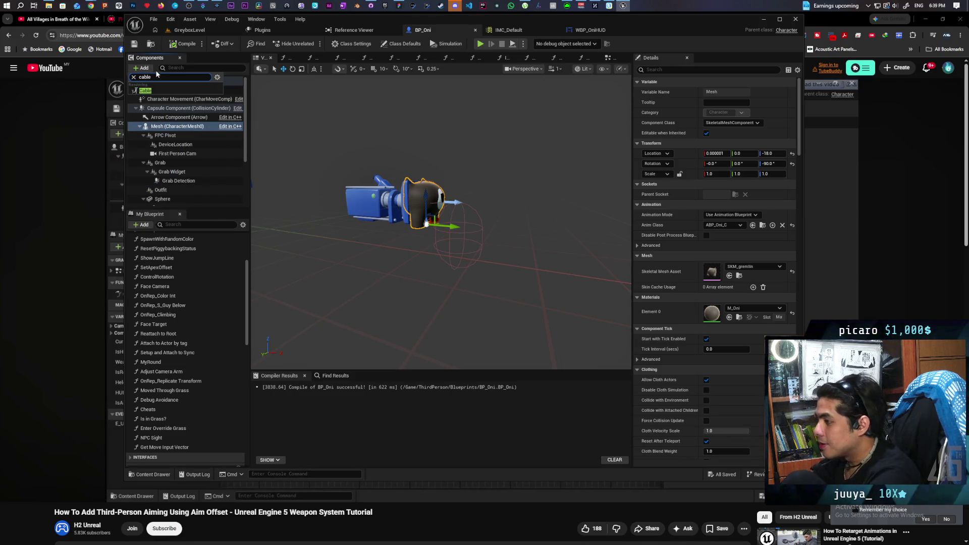
pyautogui.click(146, 92)
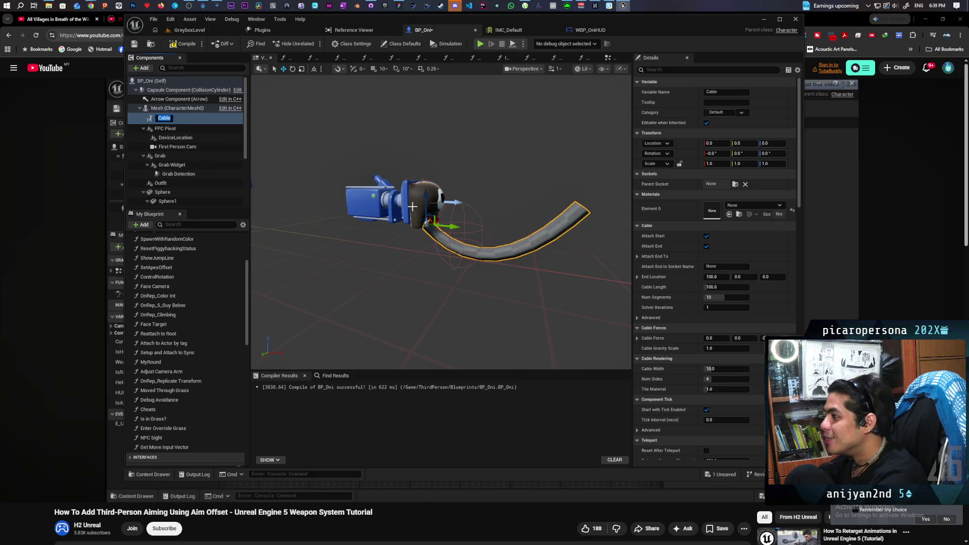
# Raise the cable along Z and adjust its Num Segments value
pyautogui.moveTo(423, 198); pyautogui.dragTo(425, 176)
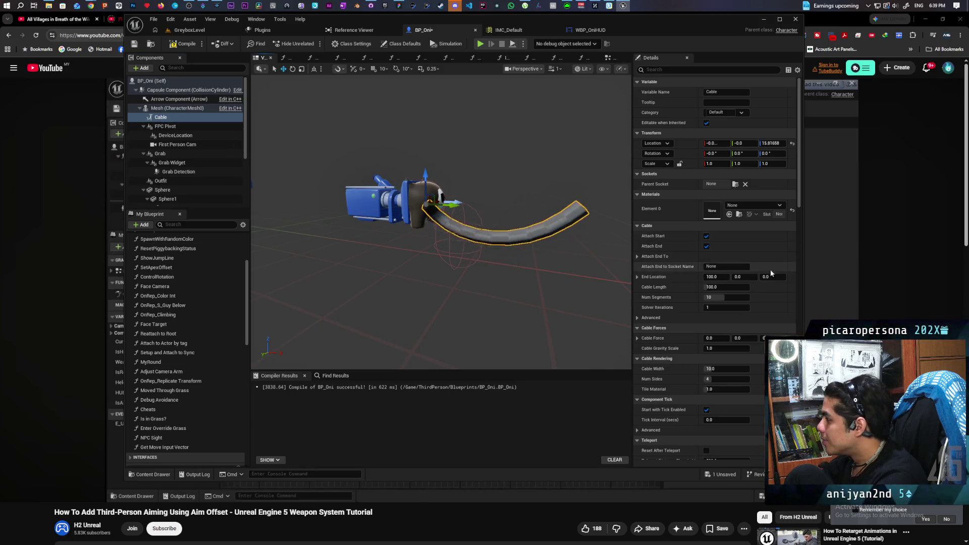
pyautogui.moveTo(720, 300); pyautogui.dragTo(727, 300)
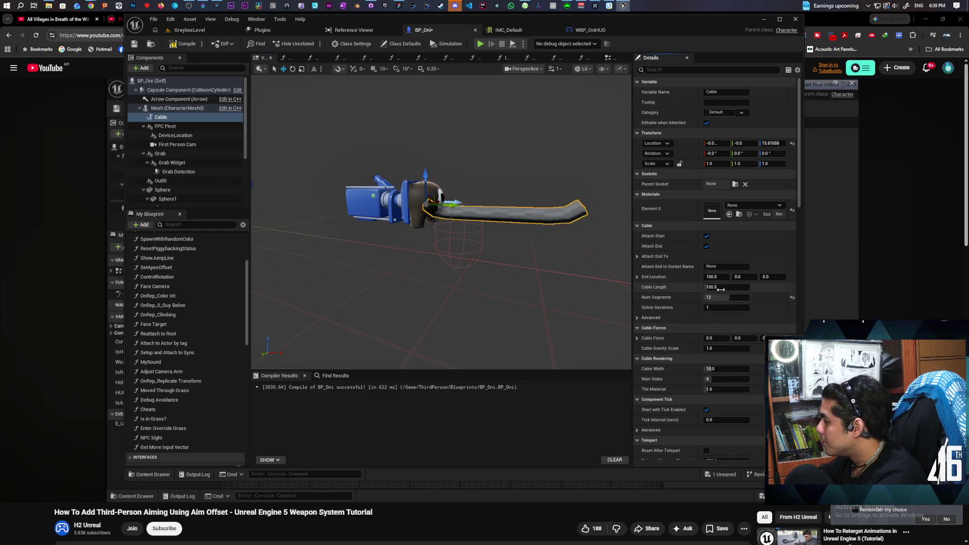
pyautogui.click(715, 298)
pyautogui.write('1')
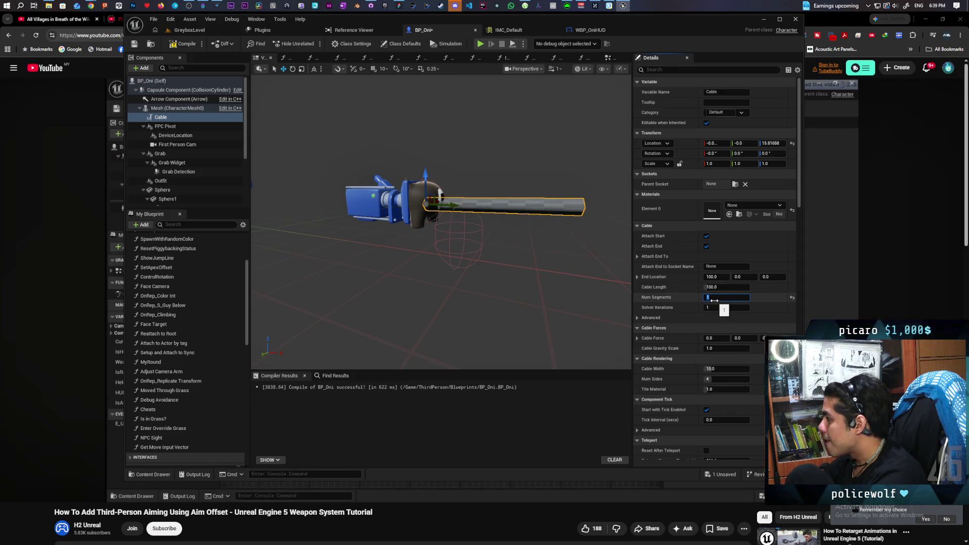
# Set the cable's End Location X to 0, recompile, and inspect the Attach End To settings
pyautogui.click(715, 276)
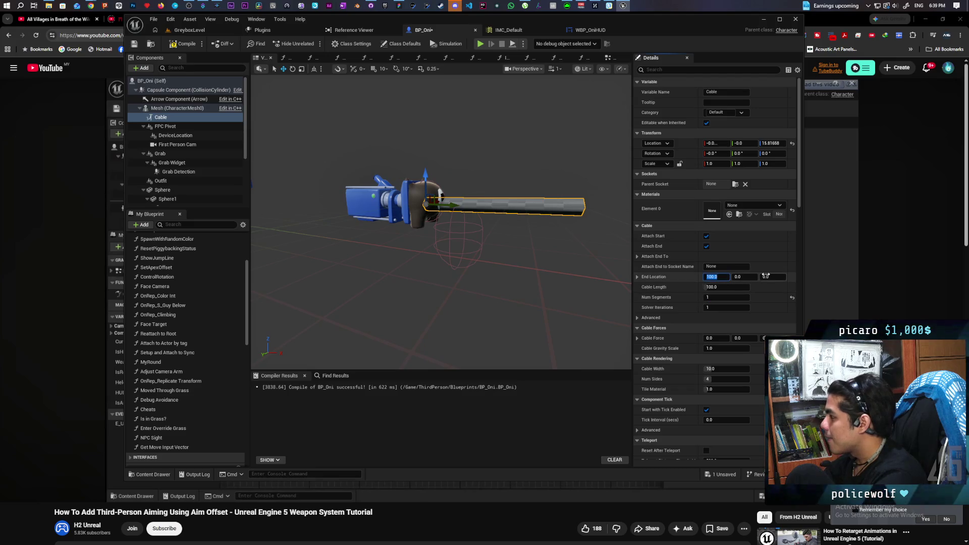
pyautogui.write('0')
pyautogui.press('Return')
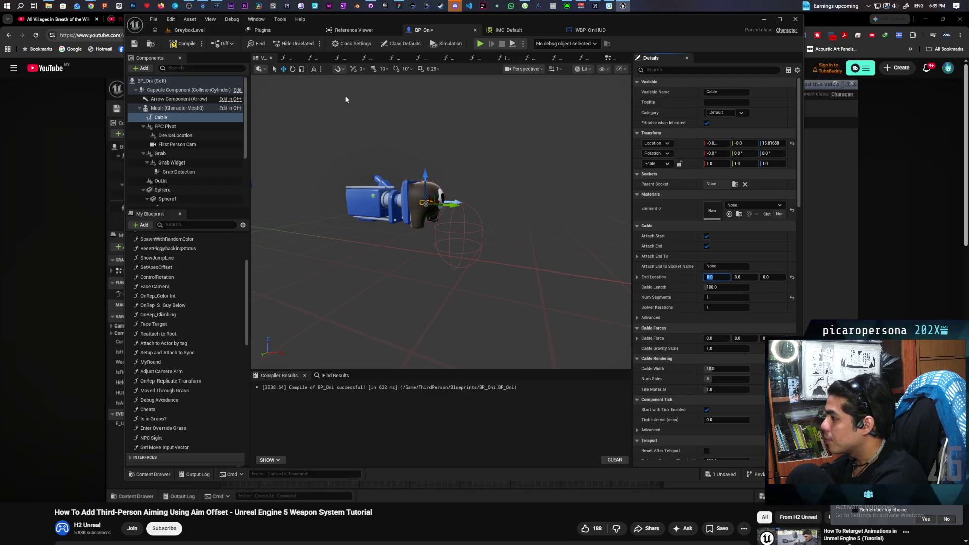
pyautogui.click(187, 44)
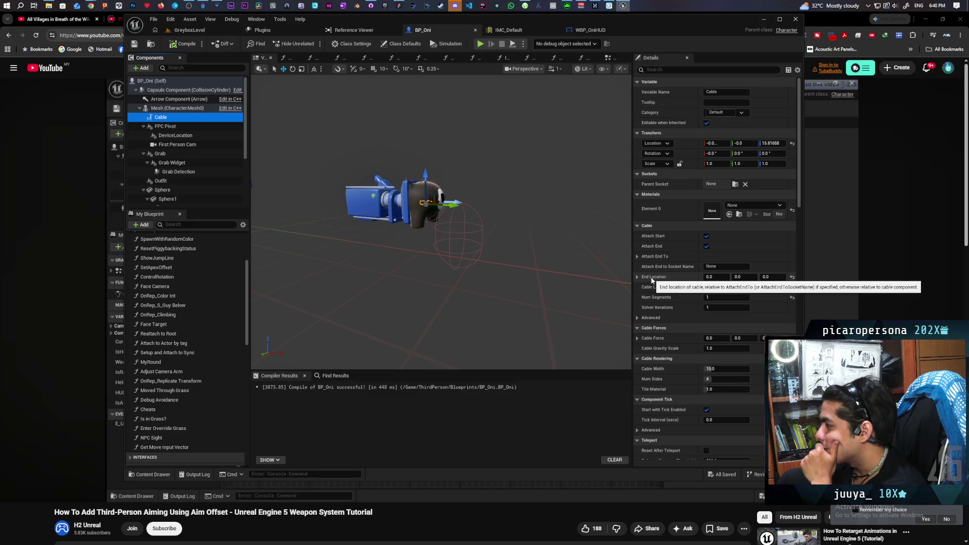
pyautogui.click(639, 256)
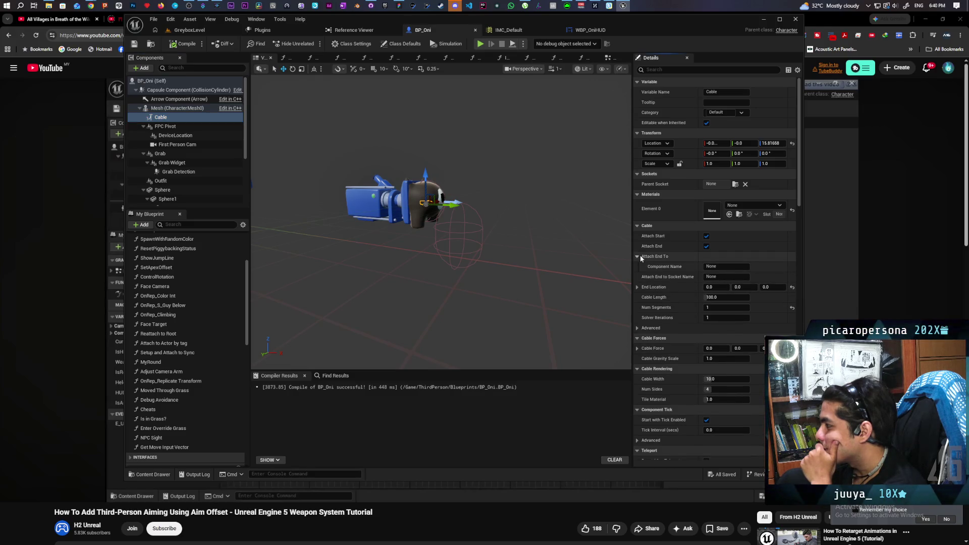
pyautogui.click(639, 256)
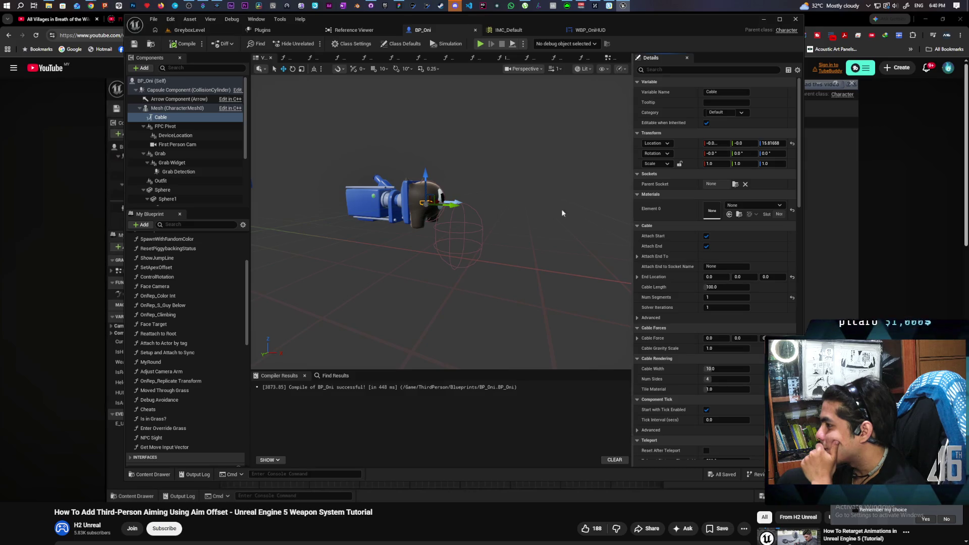
# Pass through the GreyboxLevel and WBP_OniHUD tabs, then open BP_Oni's Event Graph
pyautogui.click(195, 33)
pyautogui.click(586, 29)
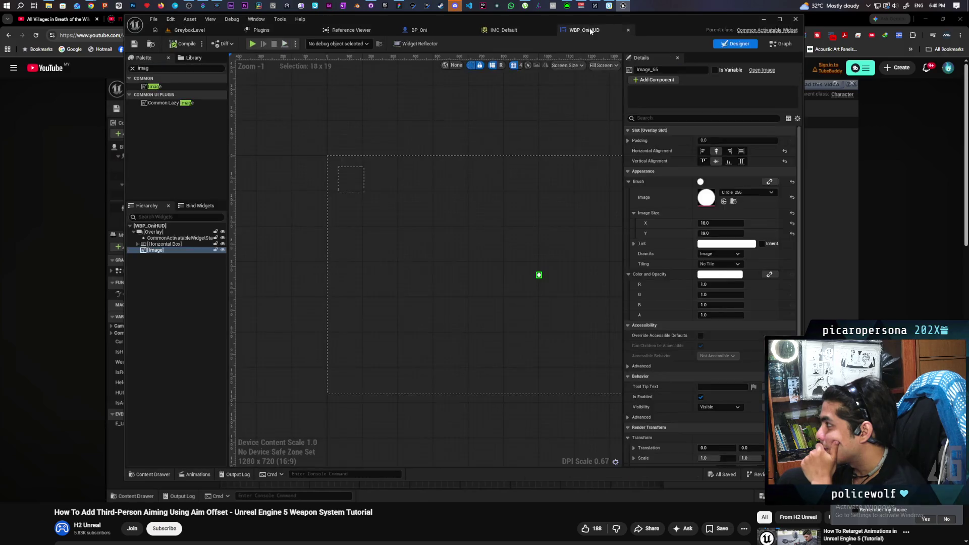
pyautogui.click(429, 29)
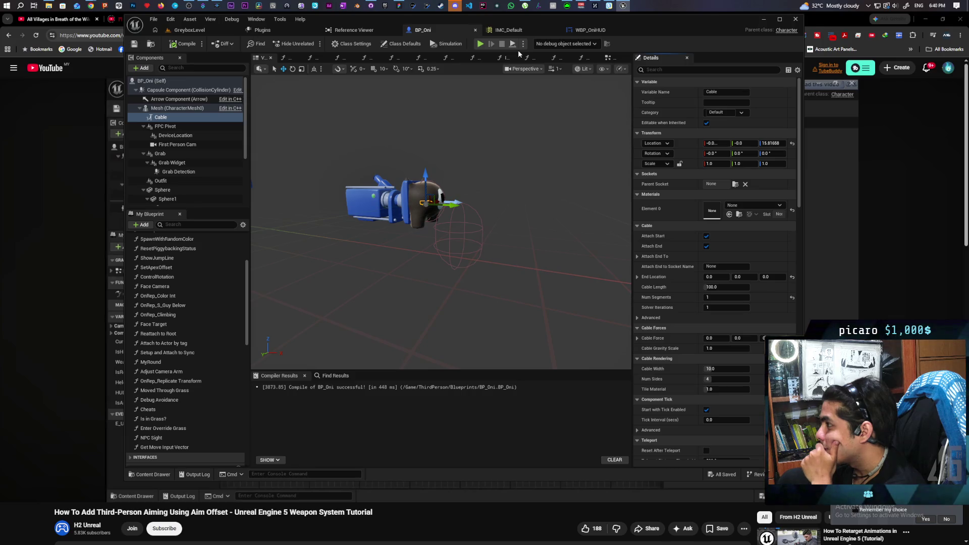
pyautogui.click(610, 59)
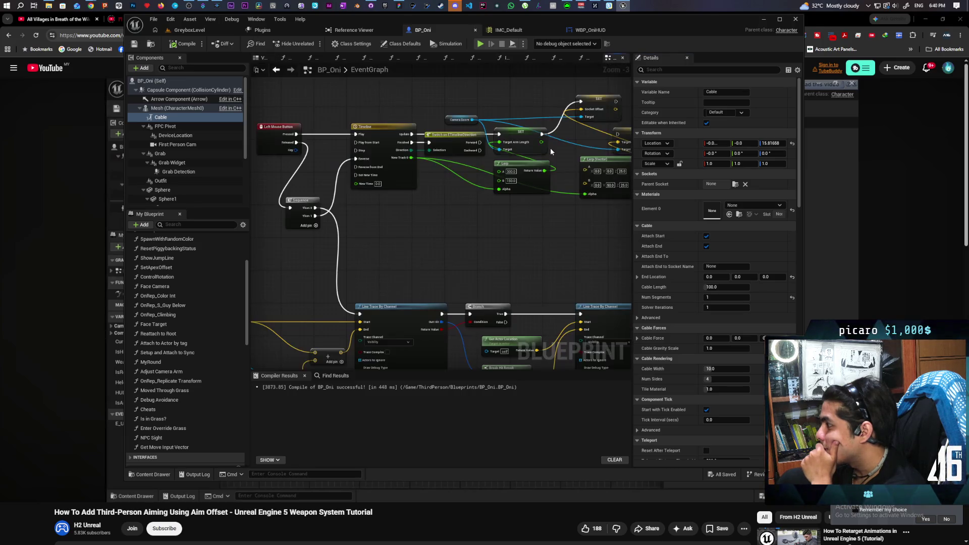
# Pan to the second Line Trace By Channel and wire a new Branch node after it
pyautogui.scroll(-5, 441, 213)
pyautogui.scroll(2, 417, 222)
pyautogui.scroll(2, 418, 225)
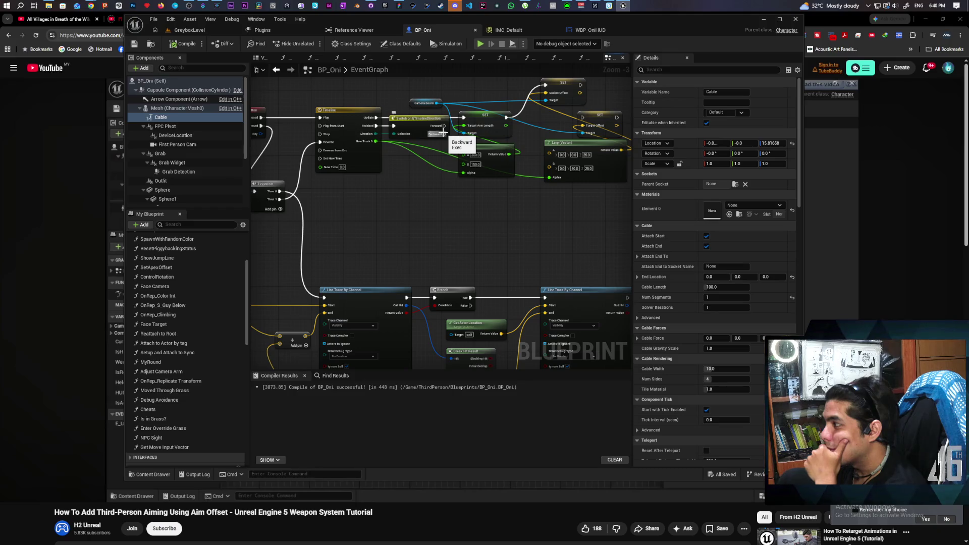
pyautogui.moveTo(454, 254)
pyautogui.mouseDown()
pyautogui.moveTo(348, 194)
pyautogui.moveTo(373, 202)
pyautogui.moveTo(506, 179)
pyautogui.moveTo(354, 157)
pyautogui.moveTo(456, 136)
pyautogui.moveTo(332, 142)
pyautogui.mouseUp()
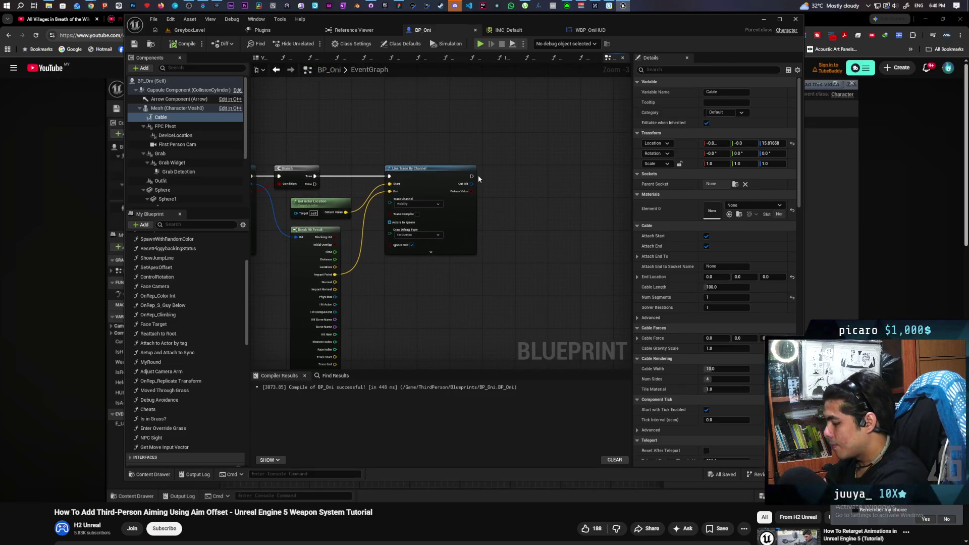
pyautogui.click(486, 175)
pyautogui.moveTo(470, 176)
pyautogui.mouseDown()
pyautogui.moveTo(504, 172)
pyautogui.moveTo(500, 188)
pyautogui.mouseUp()
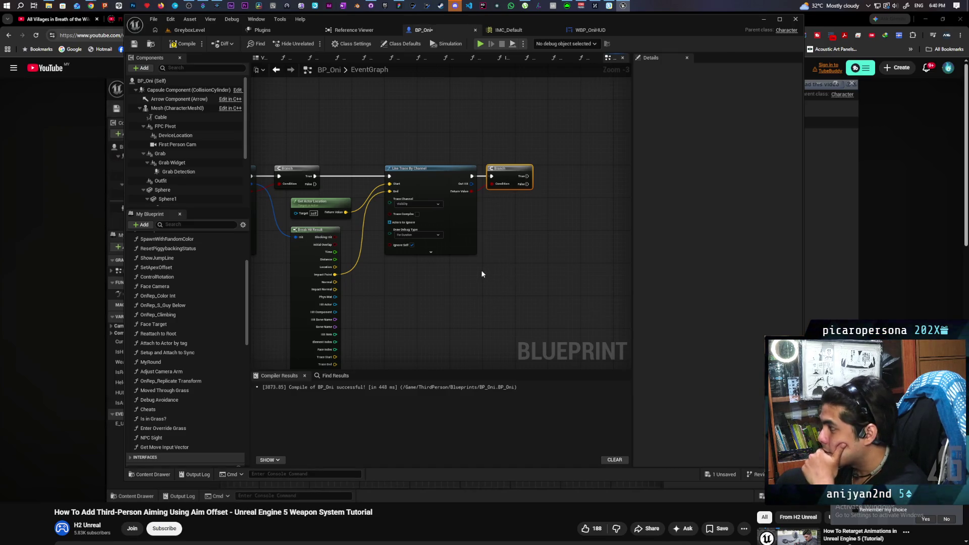
# Drag a Cable reference node into the EventGraph
pyautogui.scroll(-3, 482, 275)
pyautogui.scroll(2, 481, 277)
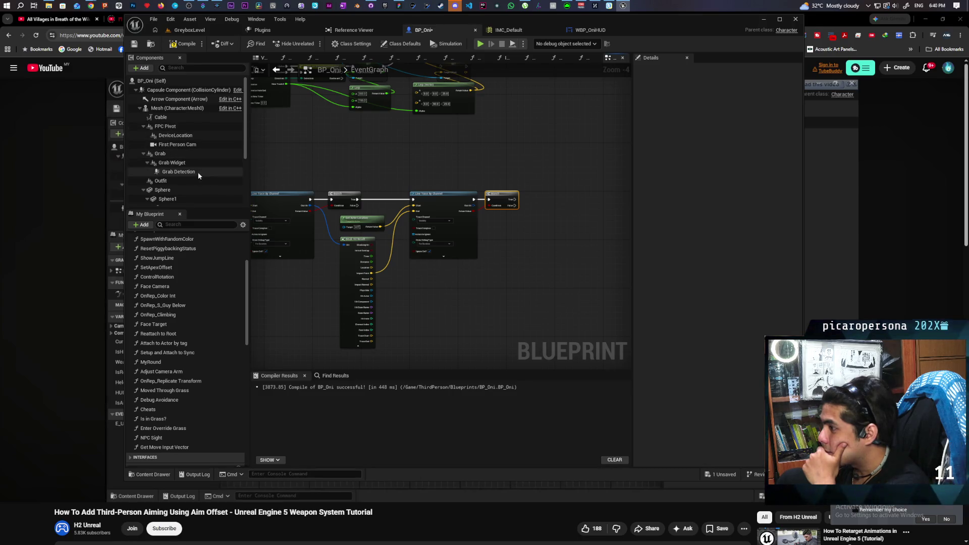
pyautogui.moveTo(171, 115)
pyautogui.mouseDown()
pyautogui.moveTo(526, 133)
pyautogui.moveTo(489, 161)
pyautogui.moveTo(532, 186)
pyautogui.mouseUp()
# Discard an accidental Set Attach End To node and reselect the Cable reference
pyautogui.write('set end')
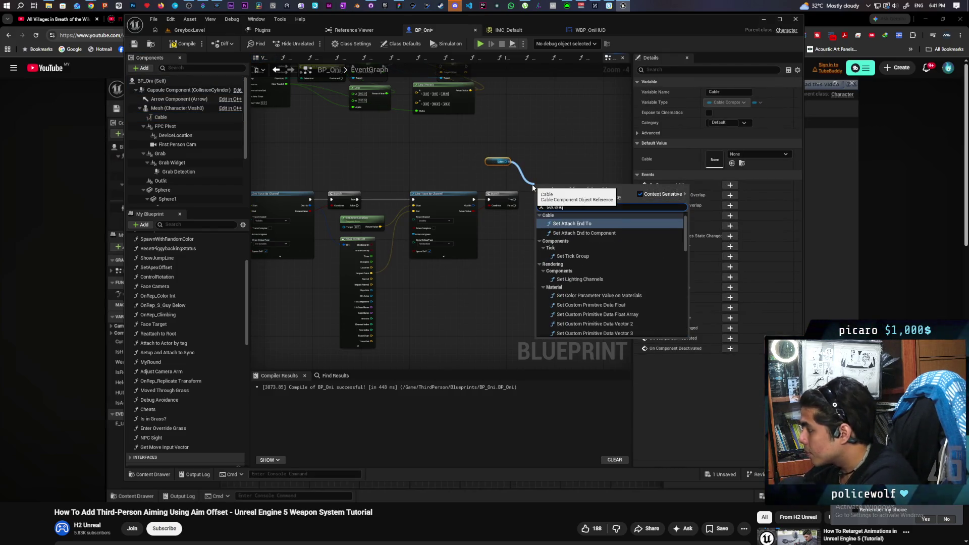
pyautogui.press('Return')
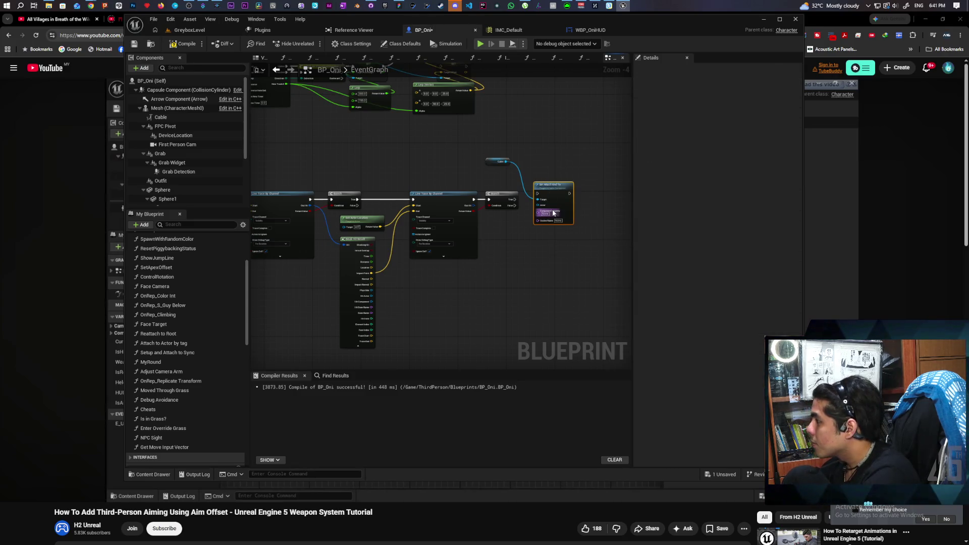
pyautogui.press('Delete')
pyautogui.scroll(1, 531, 195)
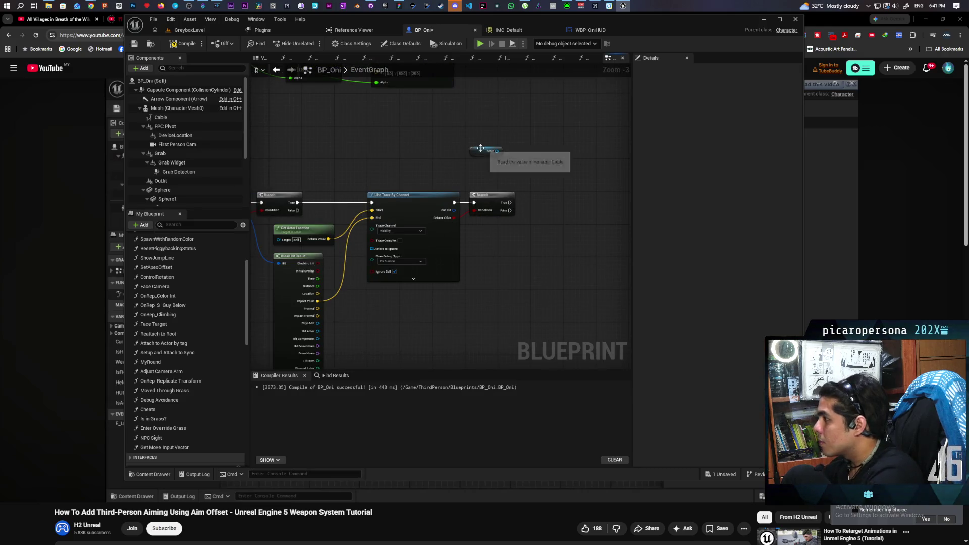
pyautogui.click(486, 152)
pyautogui.click(160, 117)
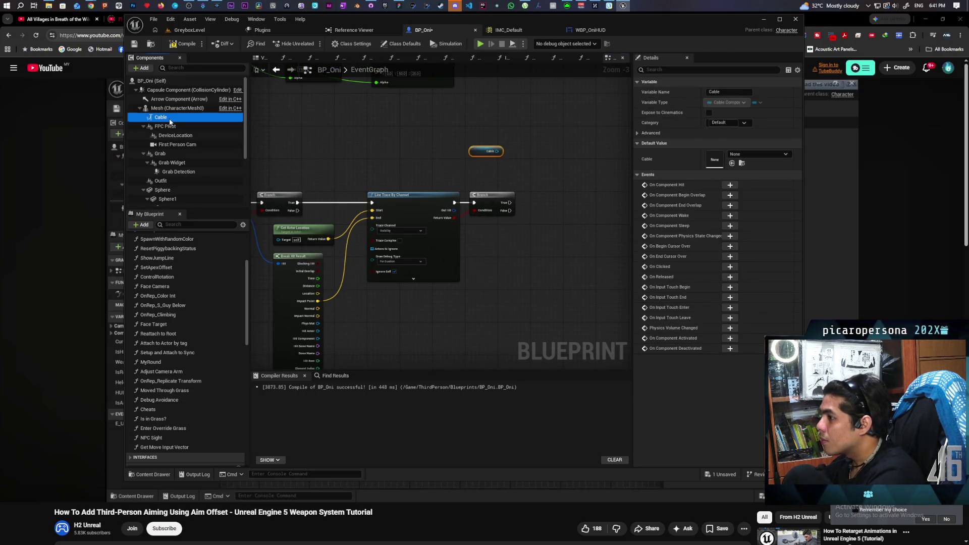
pyautogui.click(512, 163)
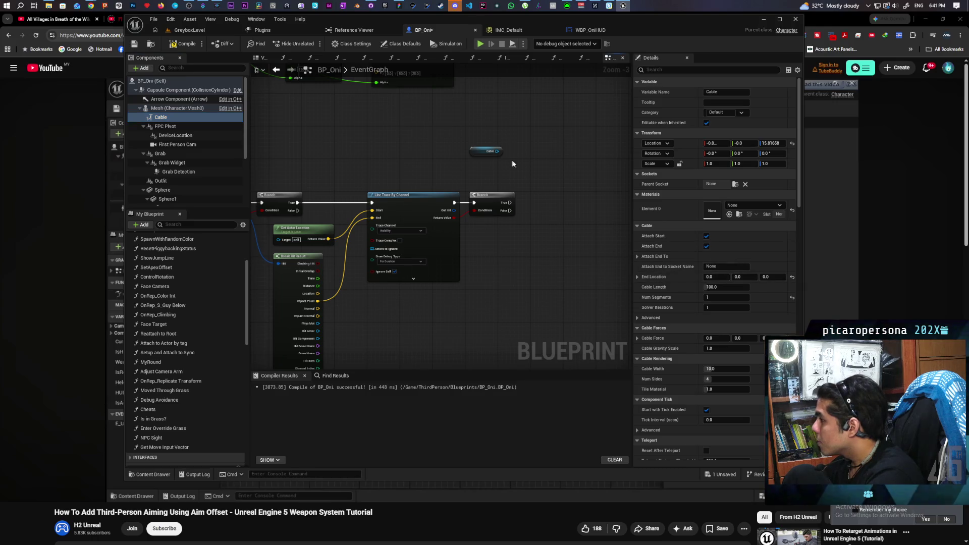
# Create a SET End Location node from Cable, driven by the Branch's True output
pyautogui.moveTo(496, 152); pyautogui.dragTo(520, 180)
pyautogui.write('set e')
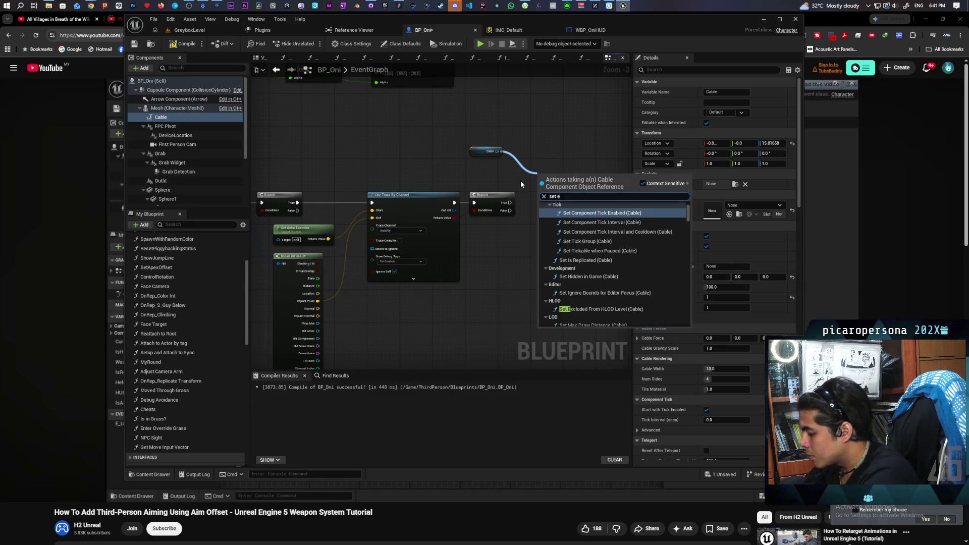
pyautogui.write('ndloca')
pyautogui.press('Return')
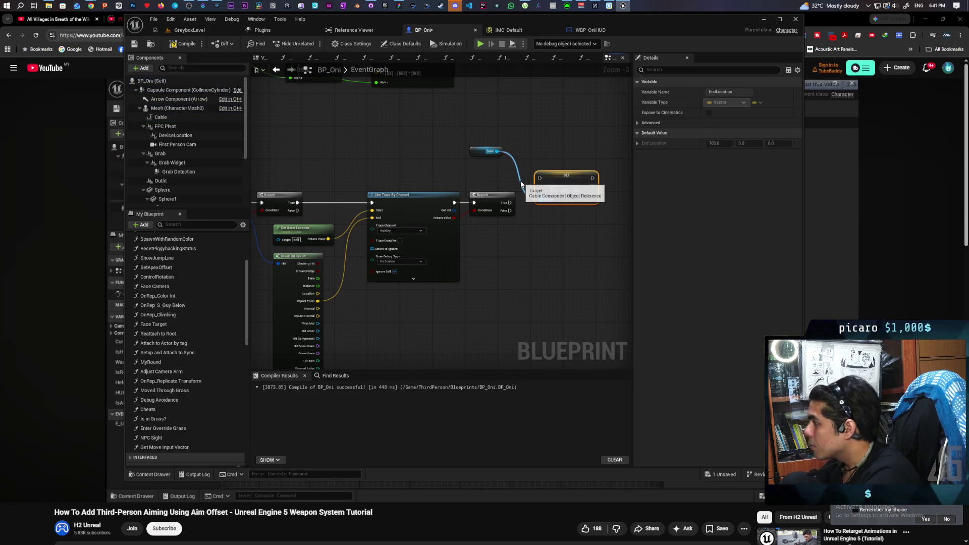
pyautogui.scroll(2, 529, 181)
pyautogui.moveTo(505, 211)
pyautogui.mouseDown()
pyautogui.moveTo(541, 179)
pyautogui.moveTo(579, 211)
pyautogui.mouseUp()
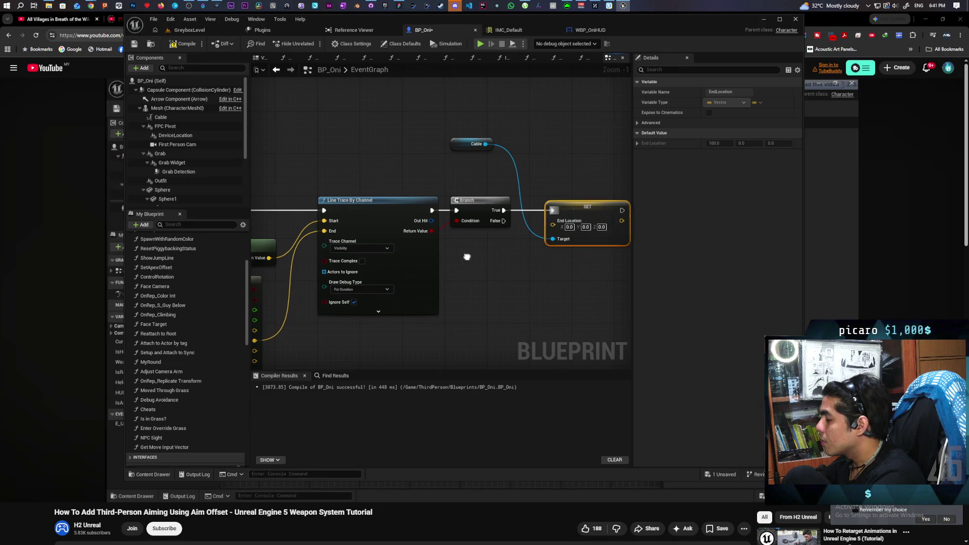
# Break the second trace's Out Hit and feed Impact Point into the cable's End Location
pyautogui.scroll(-2, 464, 255)
pyautogui.moveTo(530, 177)
pyautogui.mouseDown()
pyautogui.moveTo(508, 174)
pyautogui.moveTo(504, 193)
pyautogui.mouseUp()
pyautogui.scroll(1, 503, 192)
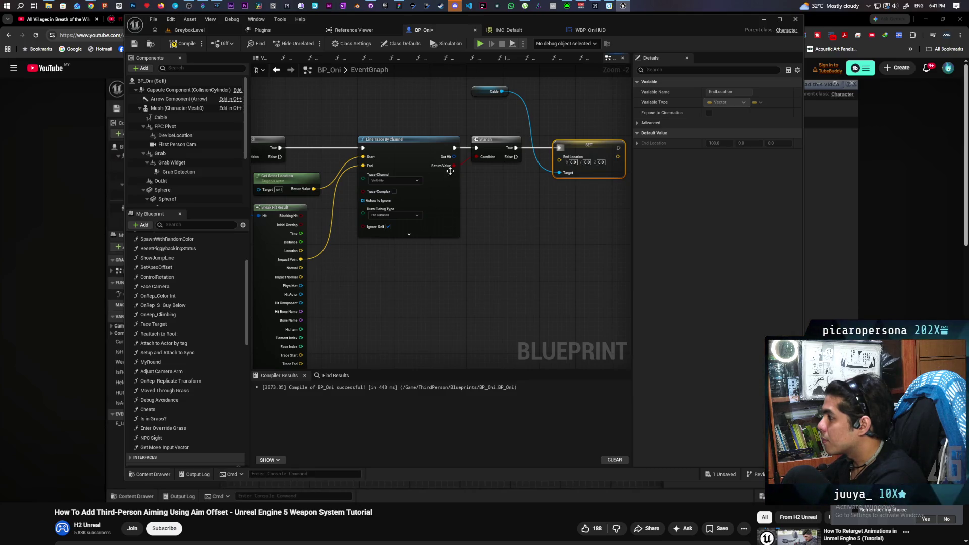
pyautogui.moveTo(454, 158); pyautogui.dragTo(471, 227)
pyautogui.write('break')
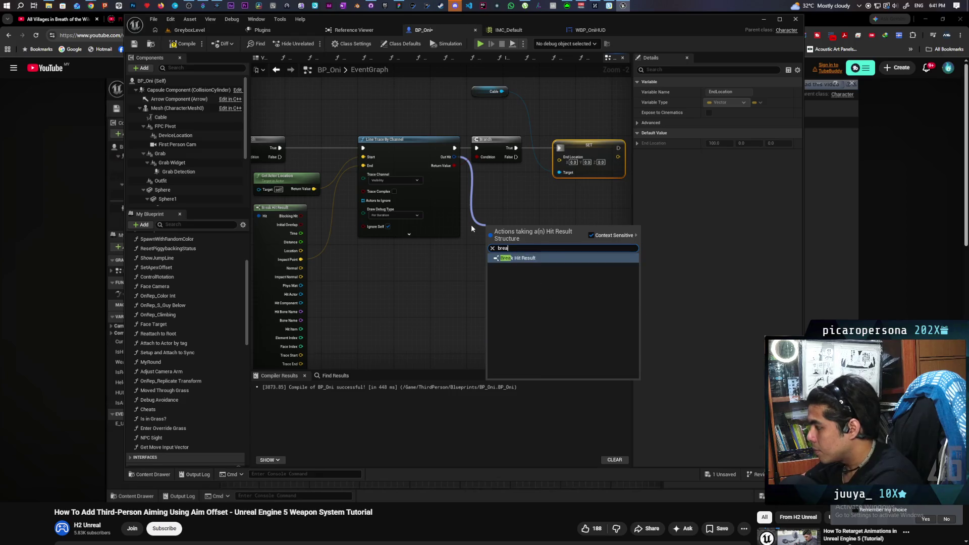
pyautogui.press('Return')
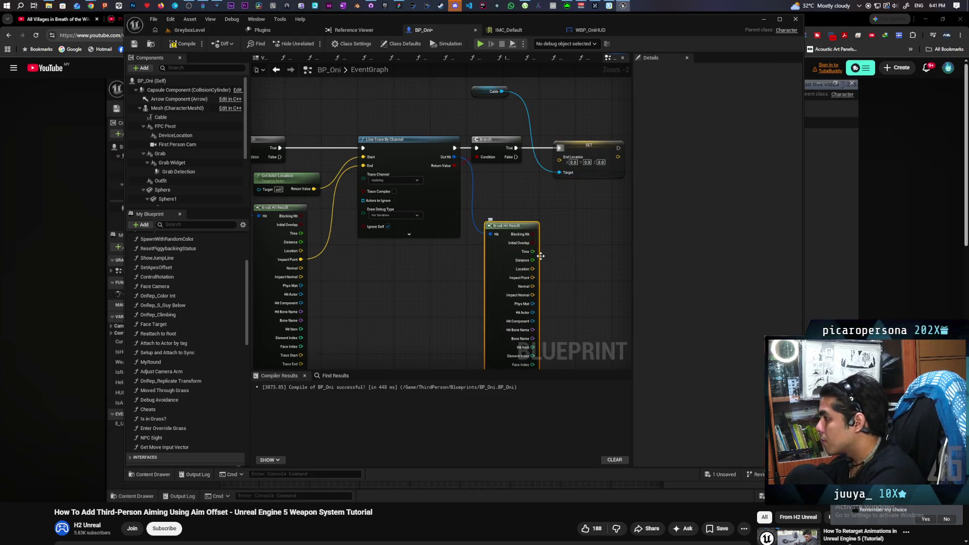
pyautogui.moveTo(536, 281)
pyautogui.mouseDown()
pyautogui.moveTo(574, 191)
pyautogui.moveTo(561, 157)
pyautogui.mouseUp()
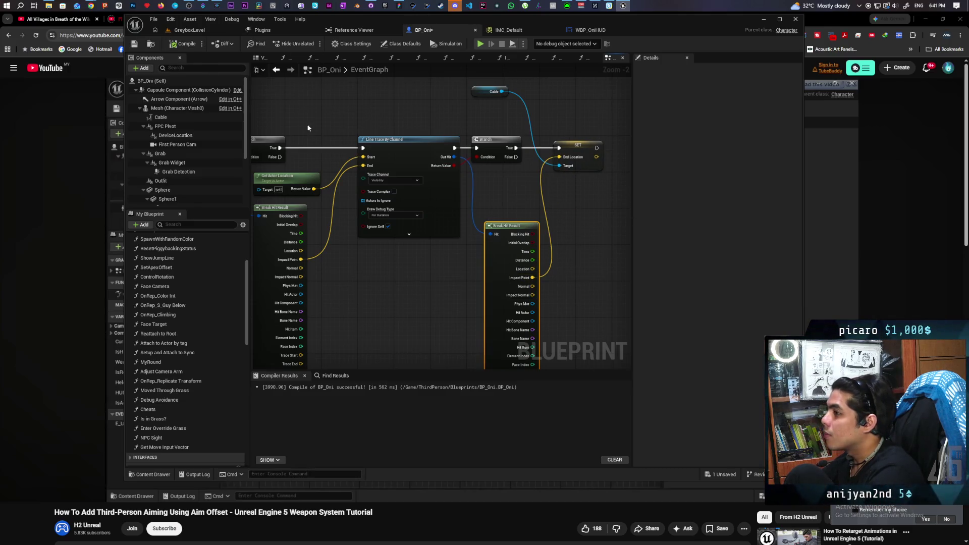
pyautogui.click(19, 528)
# Rewind and pause the grappling-hook tutorial, then return to the Unreal editor
pyautogui.moveTo(373, 399)
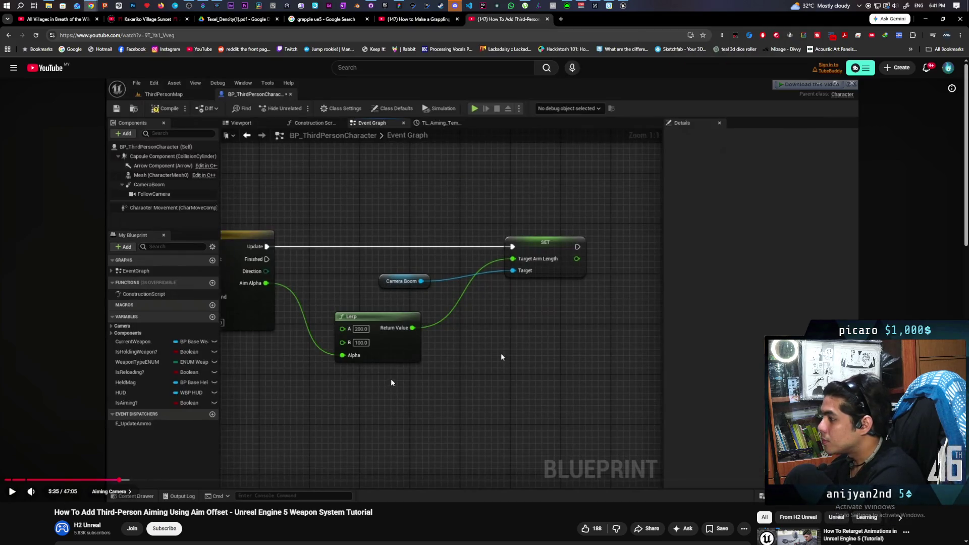
pyautogui.click(414, 18)
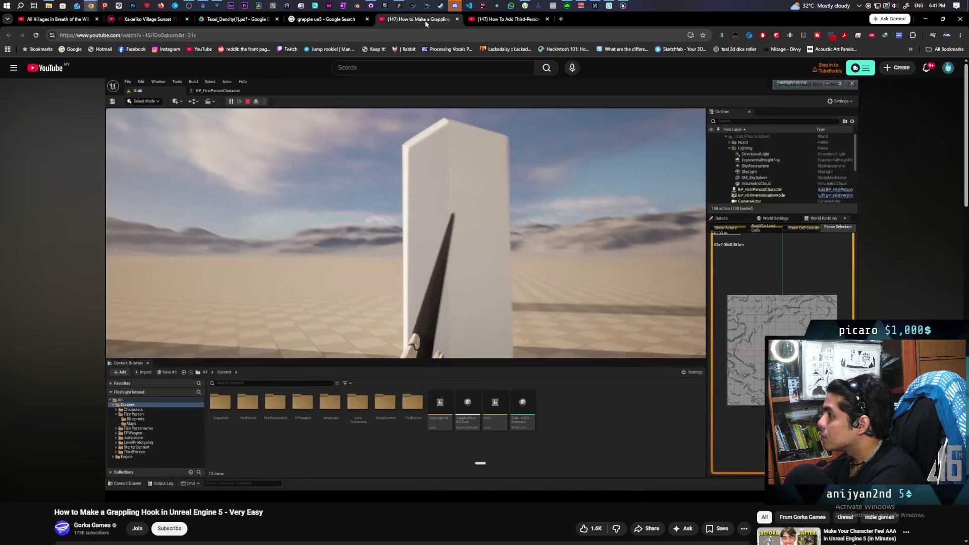
pyautogui.press('j')
pyautogui.press('j')
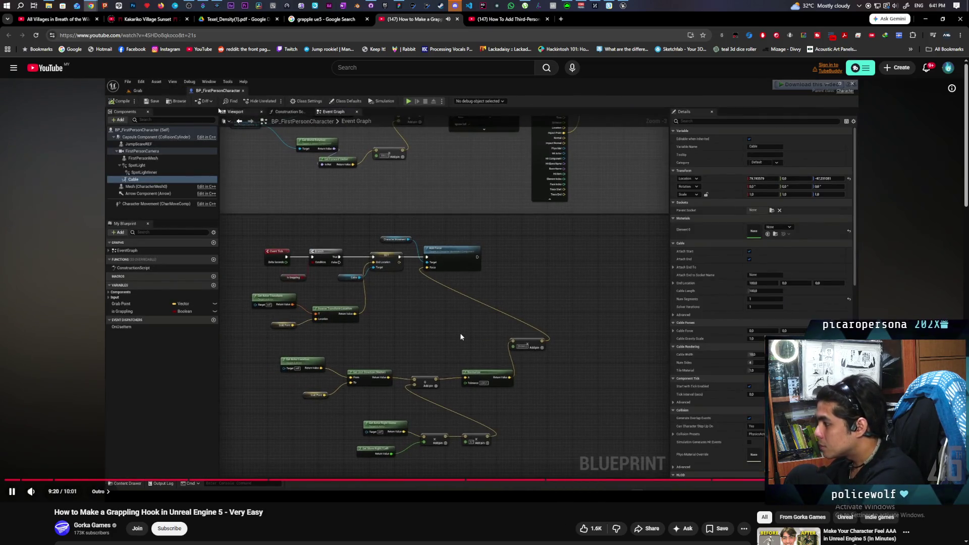
pyautogui.click(460, 332)
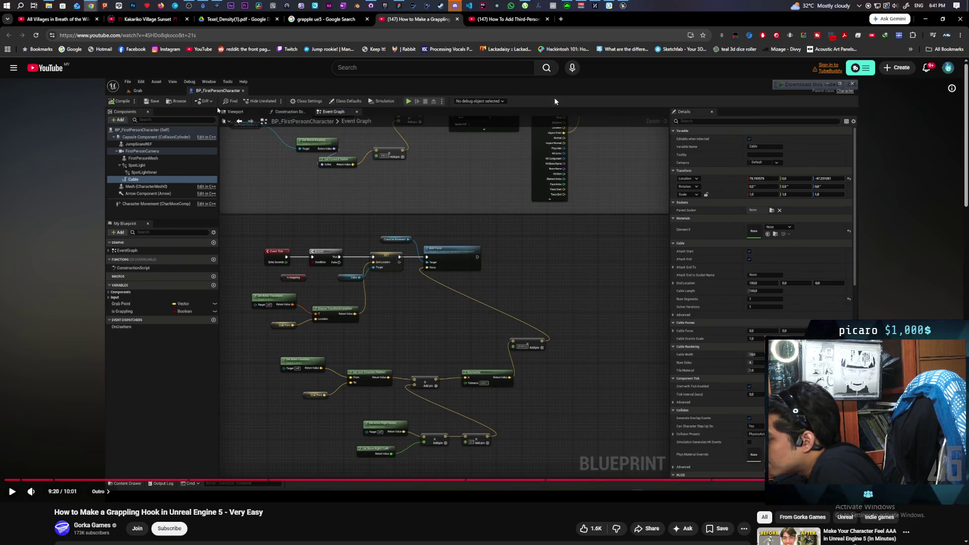
pyautogui.moveTo(621, 7)
pyautogui.click(613, 31)
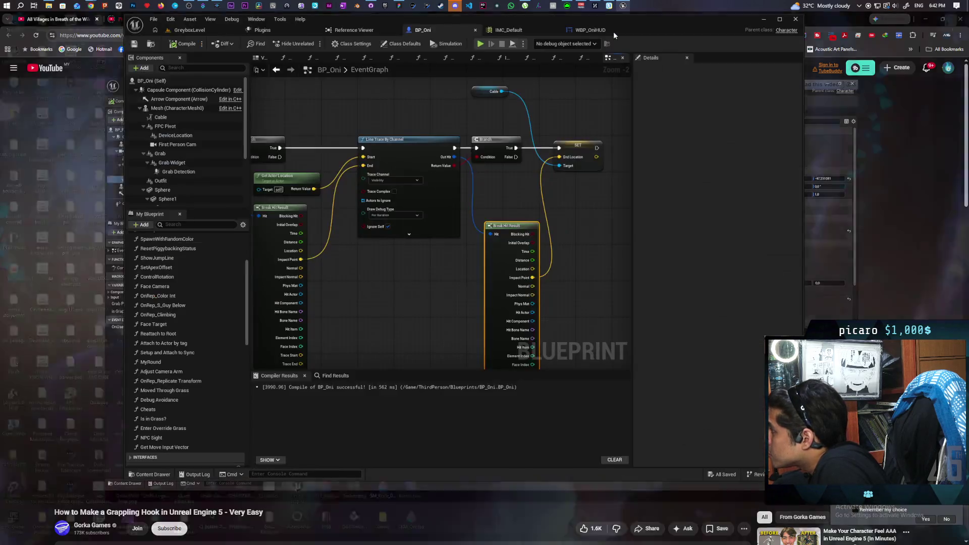
# Add an Inverse Transform Location node with the hit's Impact Point wired into Location
pyautogui.click(493, 168)
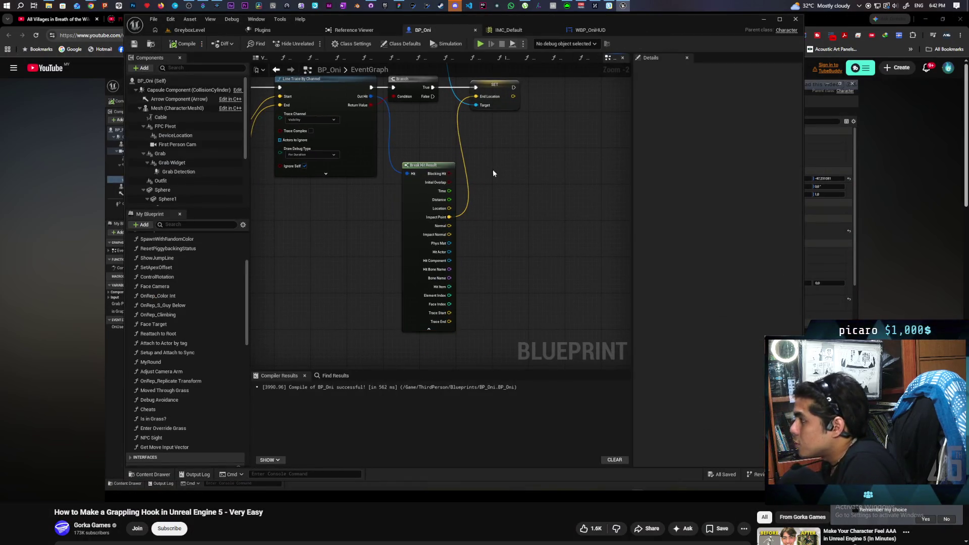
pyautogui.rightClick(504, 168)
pyautogui.write('inverse')
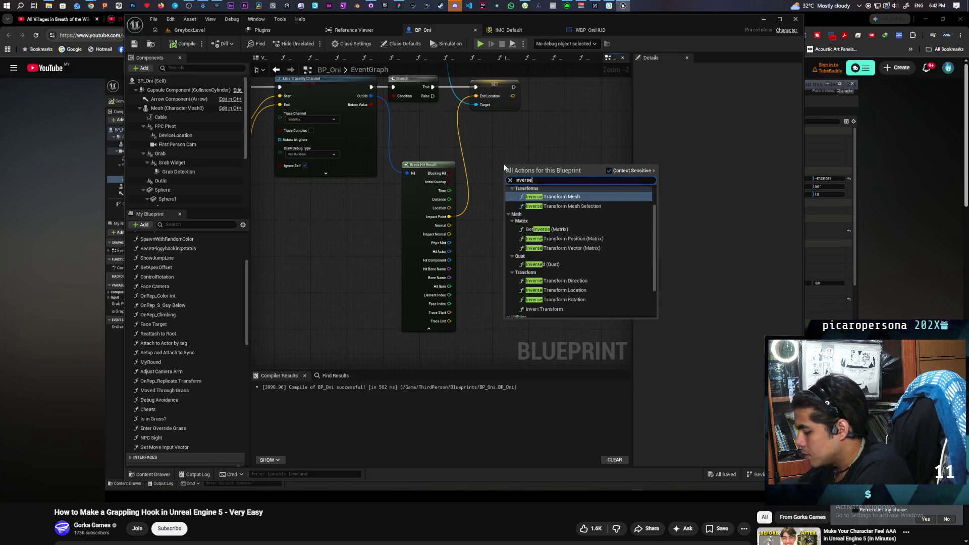
pyautogui.write(' transof')
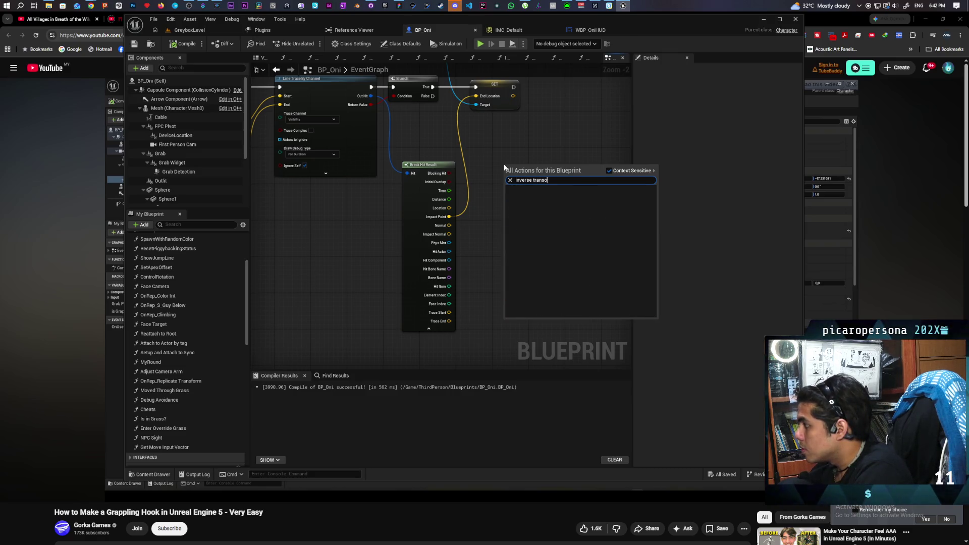
pyautogui.press('BackSpace')
pyautogui.write('location')
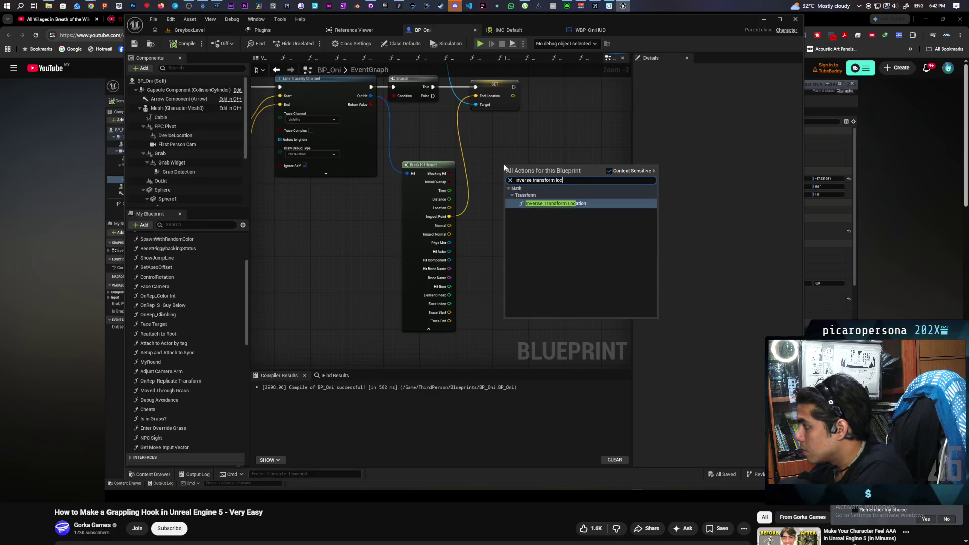
pyautogui.press('Return')
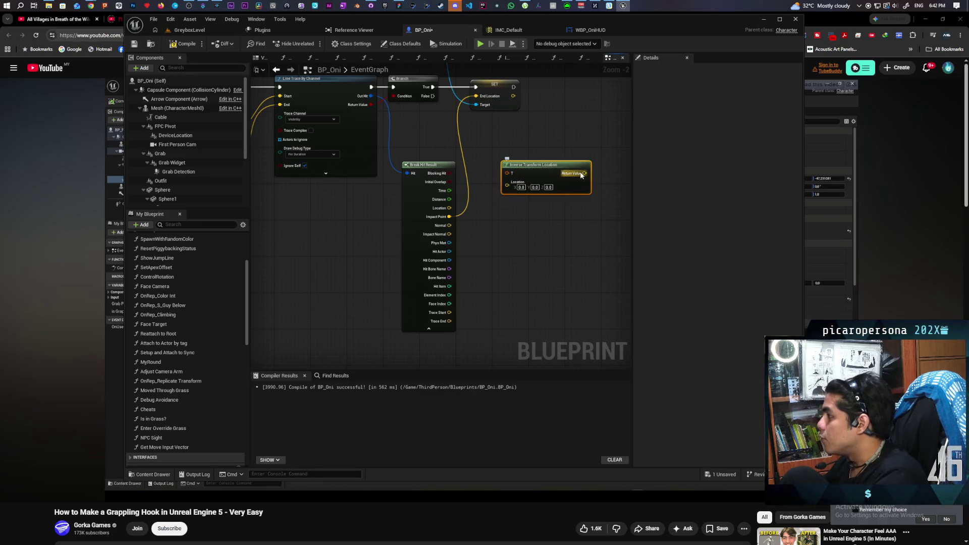
pyautogui.moveTo(450, 216); pyautogui.dragTo(508, 185)
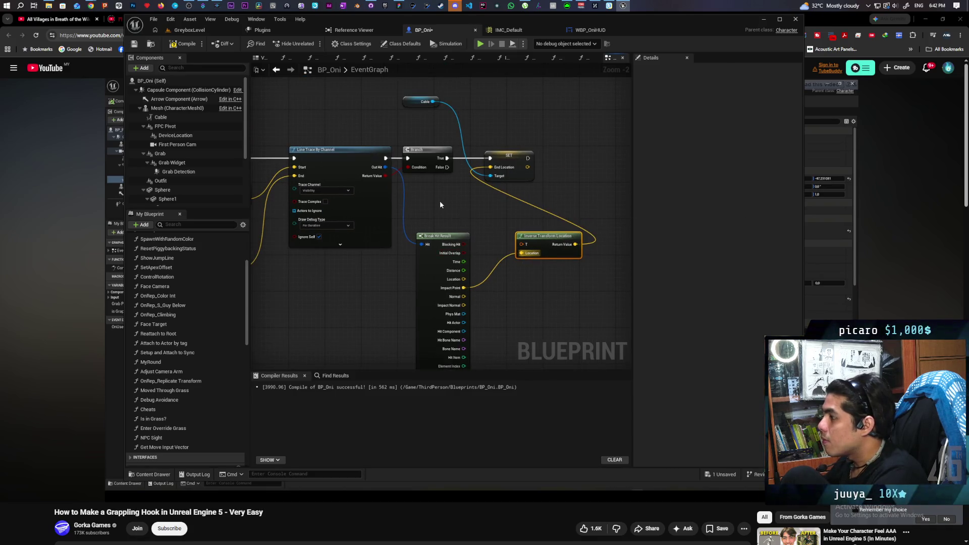
# Add a Get Actor Transform node and compile BP_Oni
pyautogui.rightClick(441, 205)
pyautogui.write('get ac')
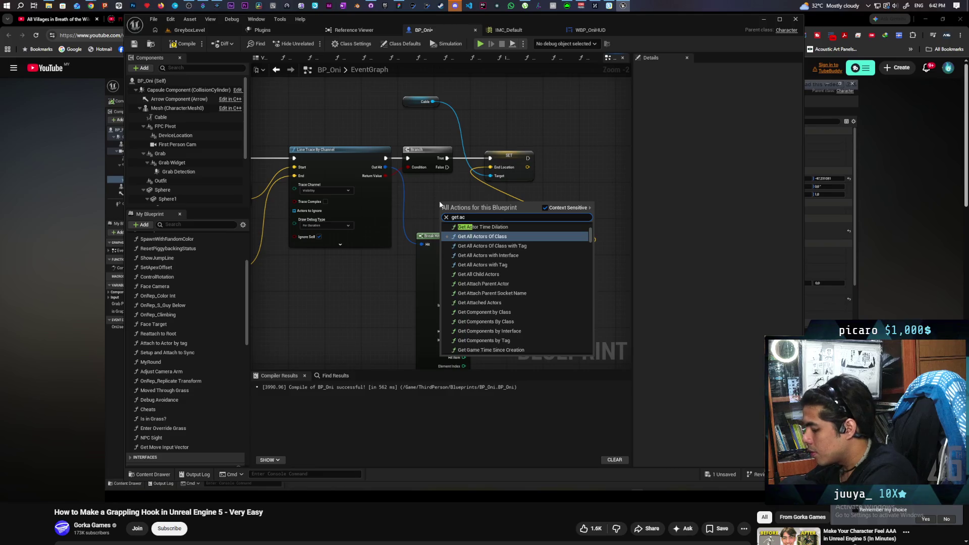
pyautogui.write('tor trans')
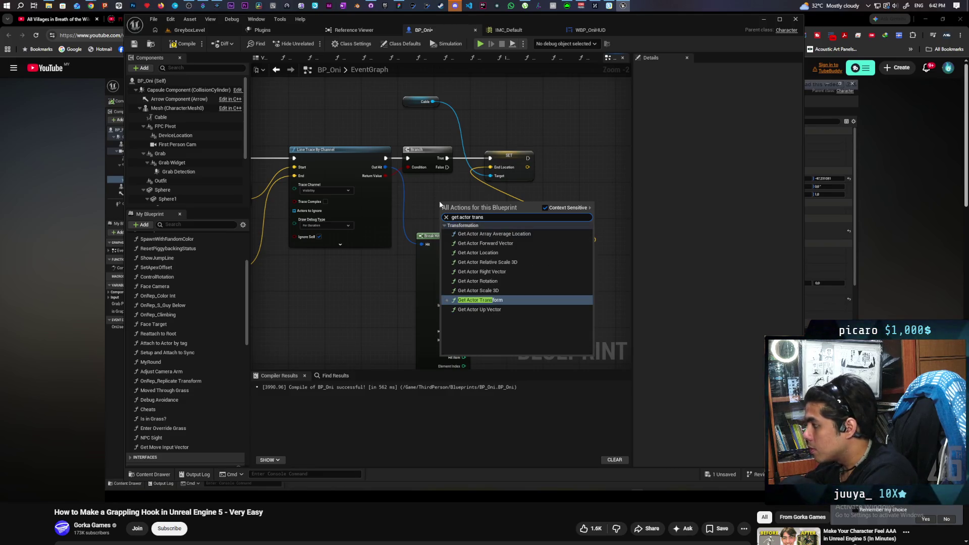
pyautogui.press('Return')
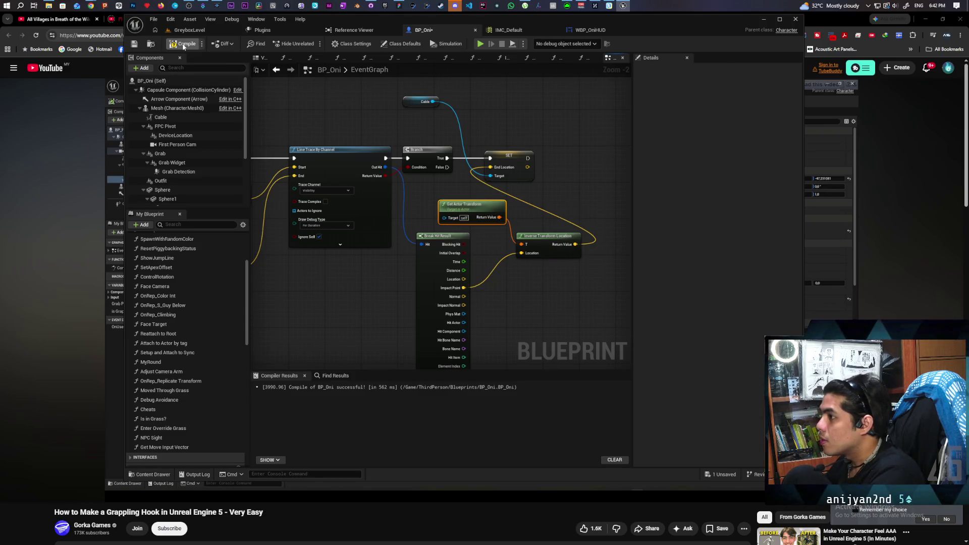
pyautogui.press('F7')
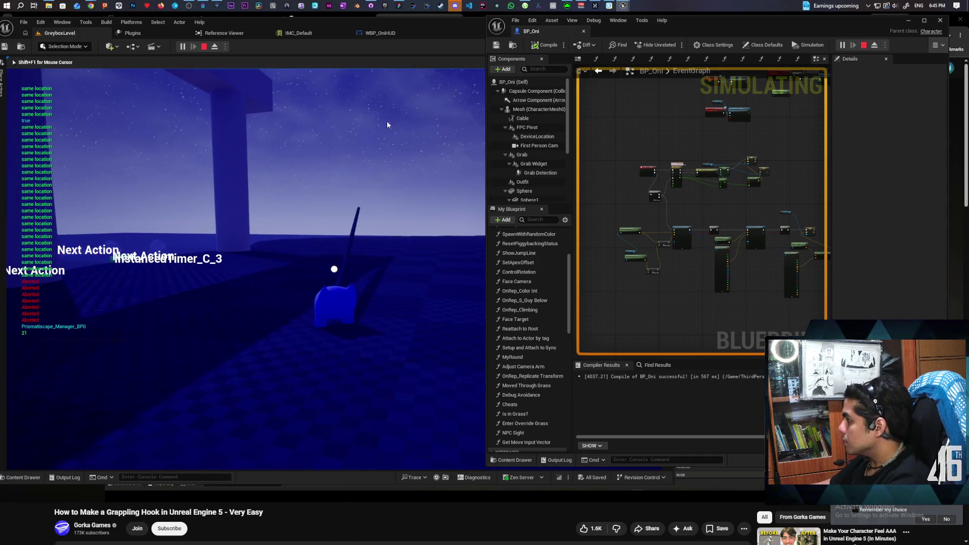
# Stop the play session and bring the line trace and Break Hit Result outputs into view
pyautogui.press('Escape')
pyautogui.scroll(2, 760, 215)
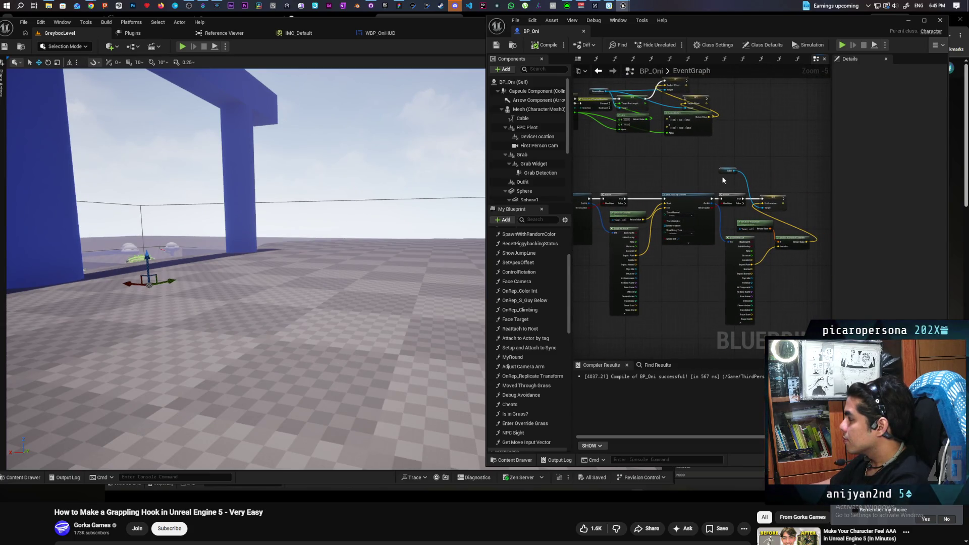
pyautogui.scroll(1, 723, 181)
pyautogui.moveTo(667, 190); pyautogui.dragTo(710, 174)
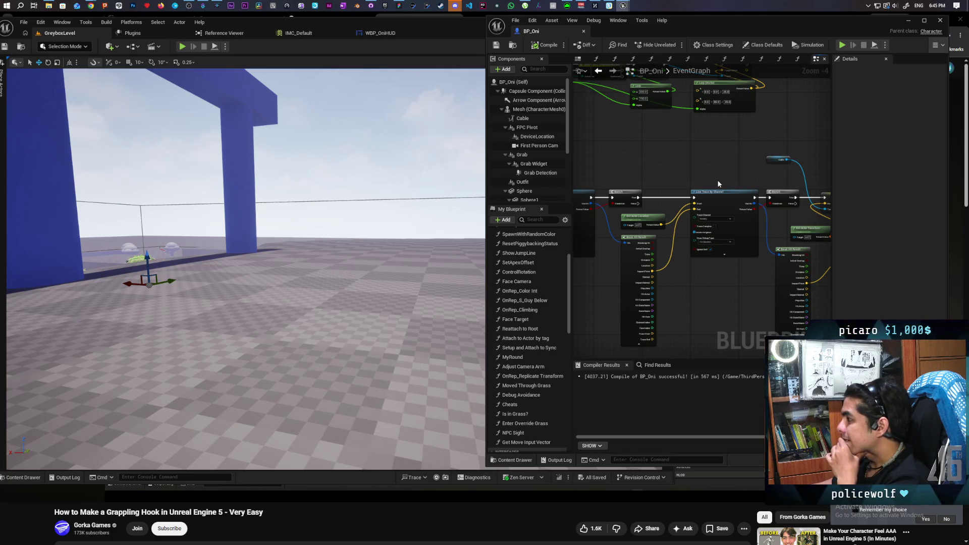
pyautogui.scroll(2, 690, 255)
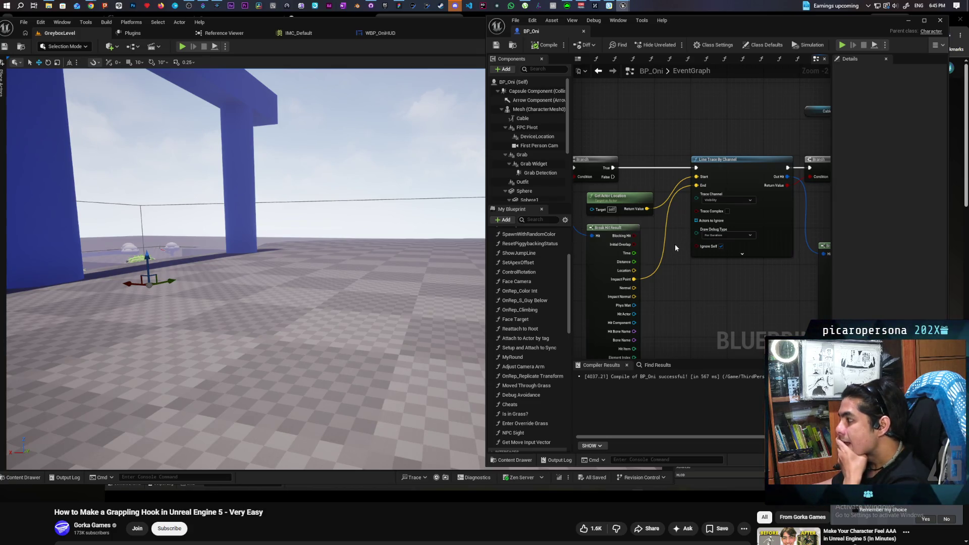
pyautogui.scroll(2, 675, 247)
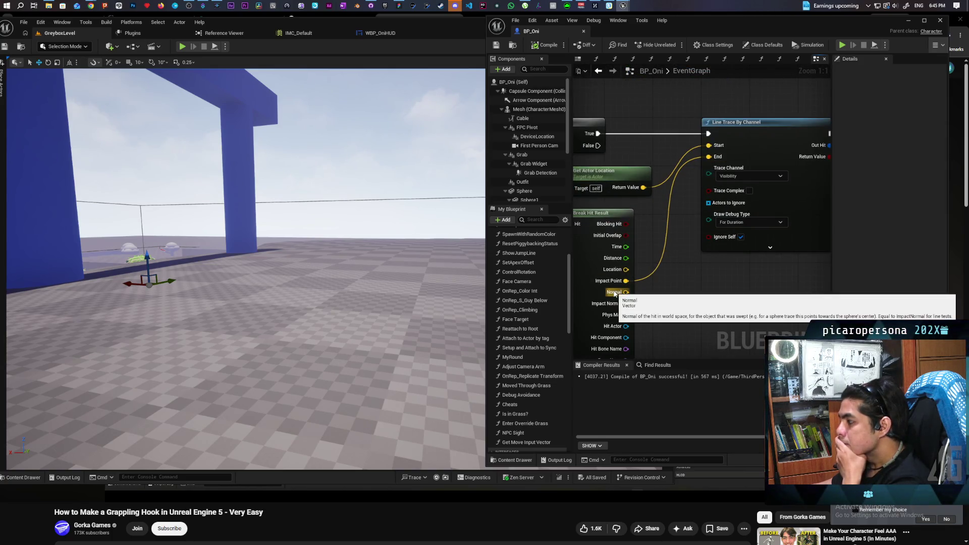
pyautogui.moveTo(614, 294)
pyautogui.mouseDown()
pyautogui.moveTo(704, 290)
pyautogui.moveTo(698, 223)
pyautogui.mouseUp()
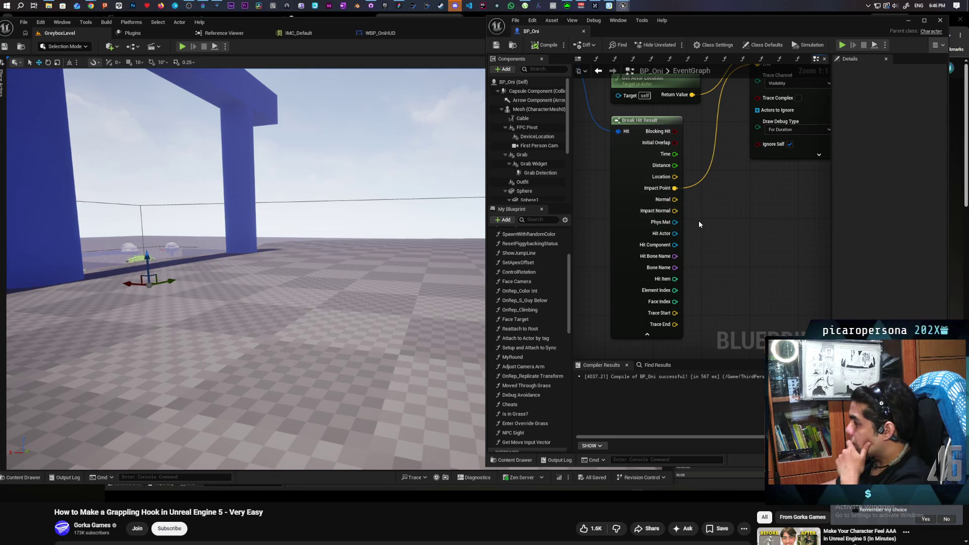
# Shift the Break Hit Result node slightly down-left beside the Branch and trace nodes
pyautogui.scroll(-5, 699, 223)
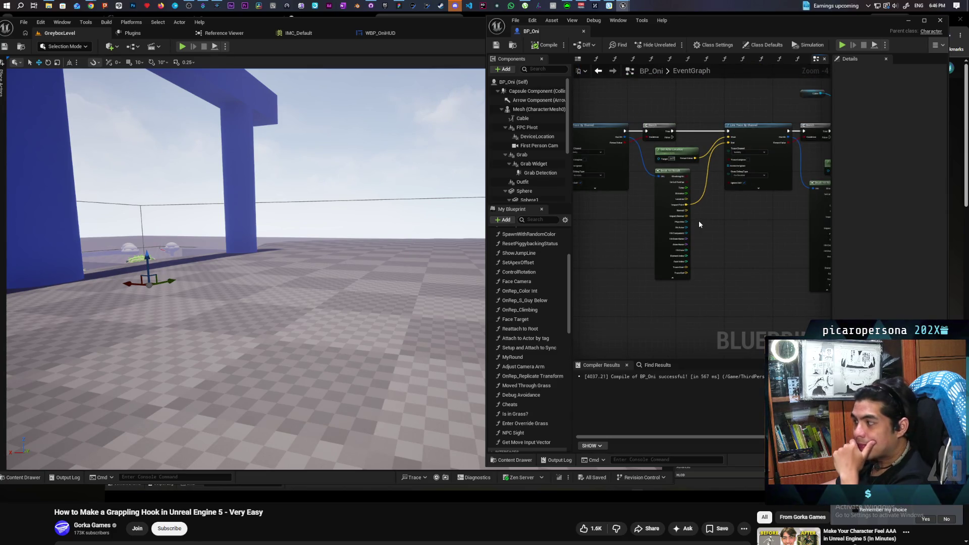
pyautogui.scroll(2, 699, 220)
pyautogui.scroll(-2, 648, 283)
pyautogui.scroll(1, 789, 262)
pyautogui.moveTo(790, 261)
pyautogui.mouseDown()
pyautogui.moveTo(640, 262)
pyautogui.moveTo(692, 272)
pyautogui.moveTo(683, 272)
pyautogui.moveTo(720, 263)
pyautogui.mouseUp()
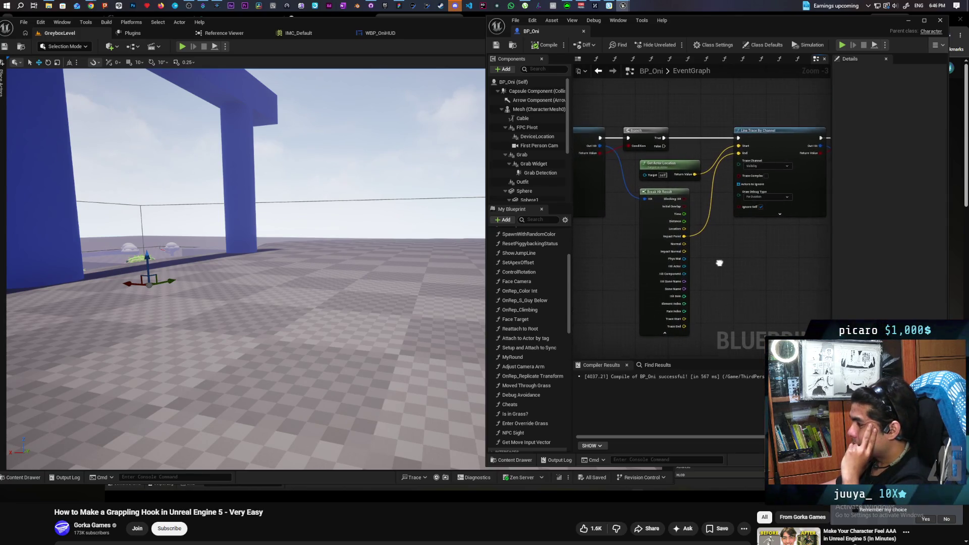
pyautogui.moveTo(654, 264)
pyautogui.mouseDown()
pyautogui.moveTo(628, 268)
pyautogui.moveTo(645, 272)
pyautogui.mouseUp()
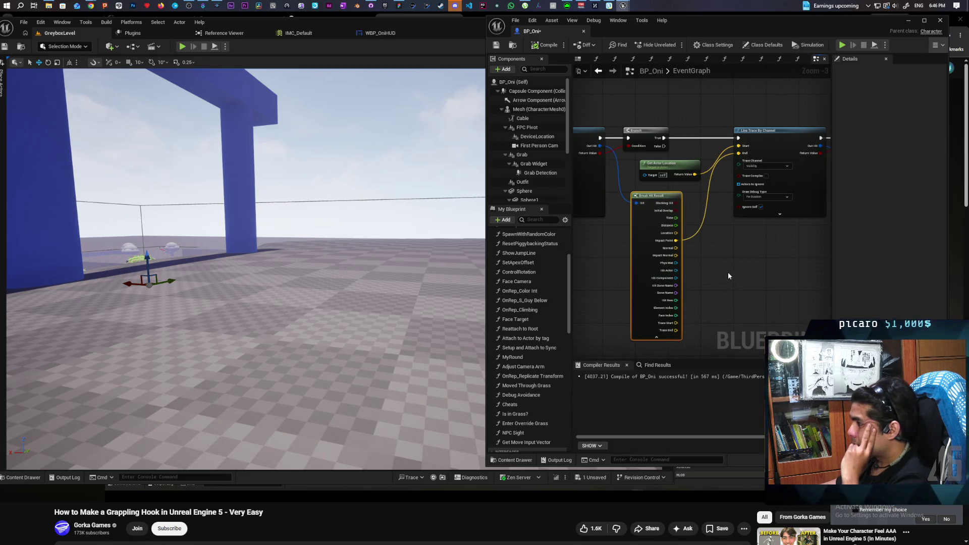
pyautogui.moveTo(612, 279)
pyautogui.mouseDown()
pyautogui.moveTo(829, 260)
pyautogui.moveTo(729, 262)
pyautogui.mouseUp()
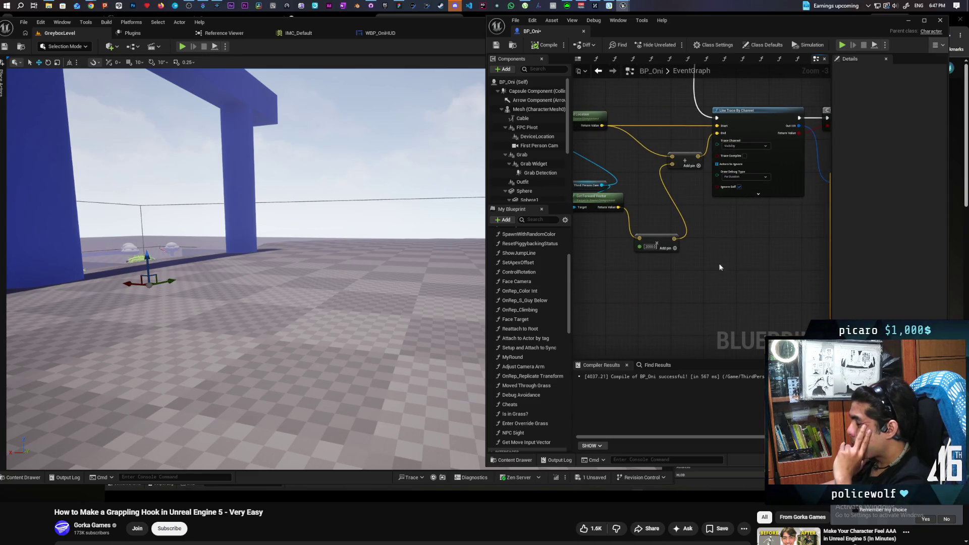
# Multiply the Get Forward Vector output by a float using a vector Multiply node
pyautogui.moveTo(616, 208); pyautogui.dragTo(745, 208)
pyautogui.write('multiply')
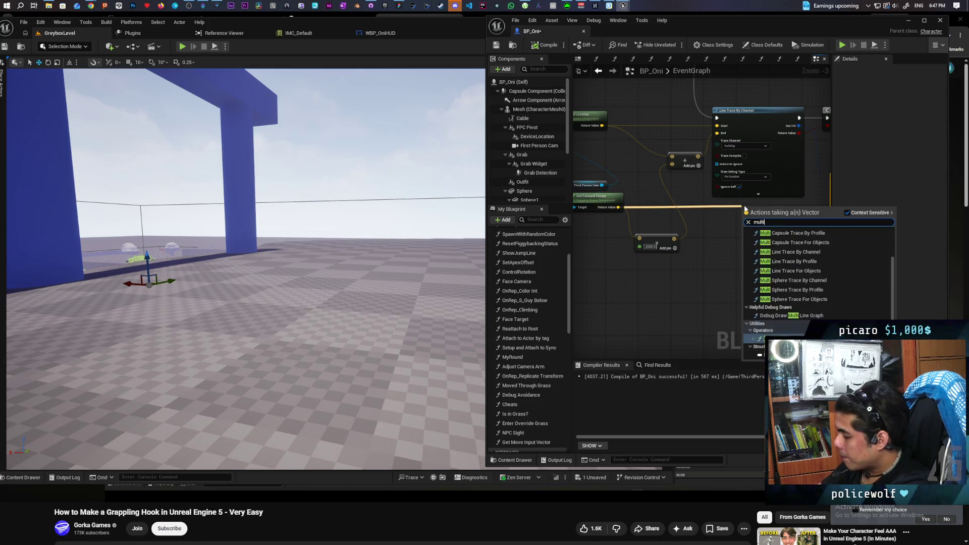
pyautogui.press('Return')
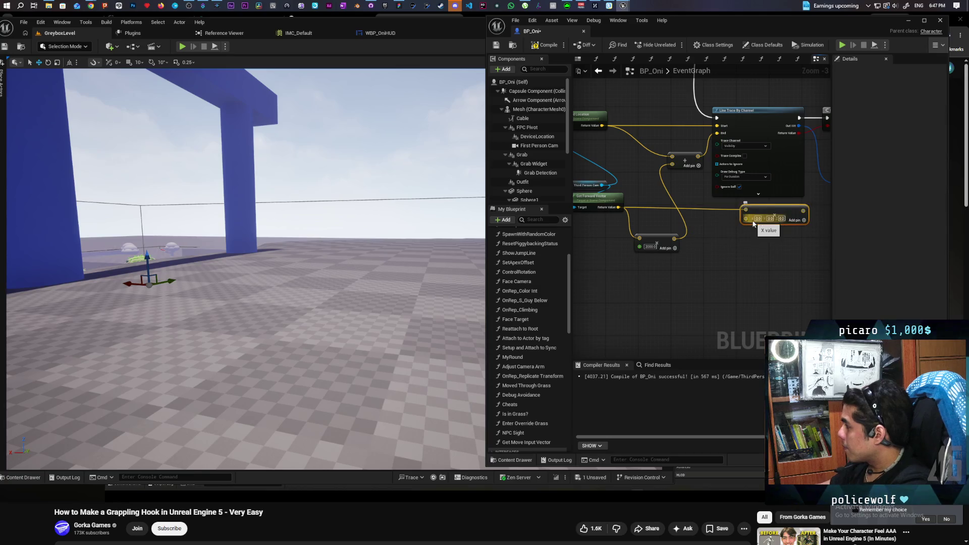
pyautogui.rightClick(749, 221)
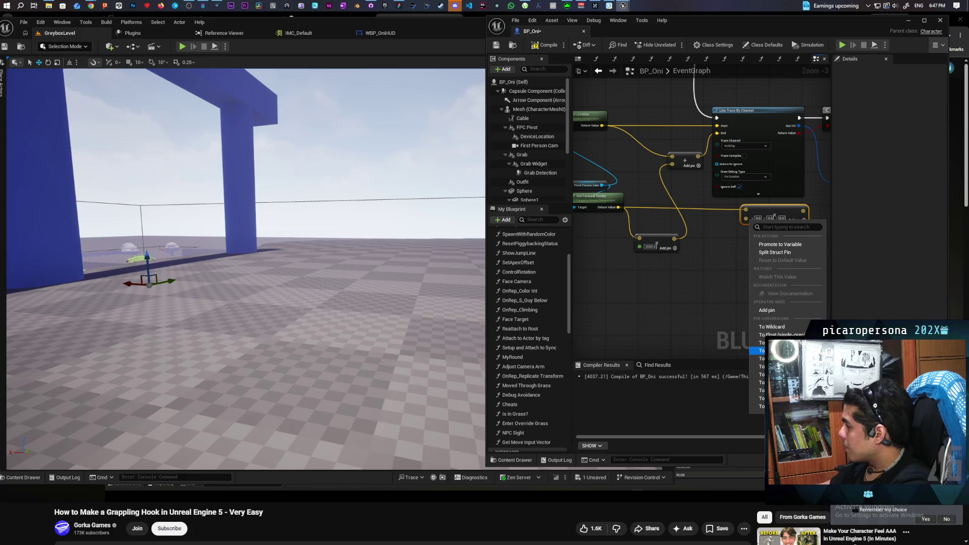
pyautogui.click(791, 335)
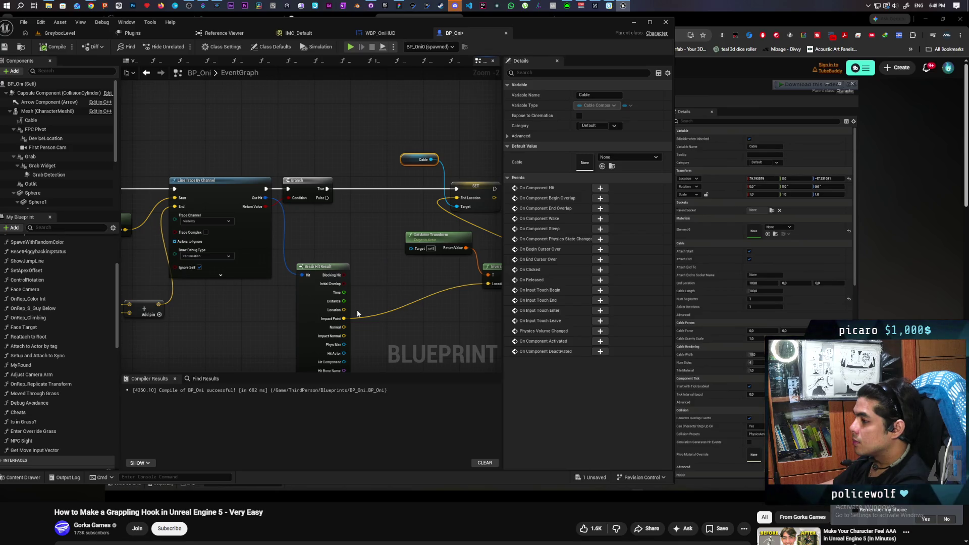
# Promote Impact Point to Grapple Location, set it after the Branch before End Location, and compile
pyautogui.moveTo(343, 318); pyautogui.dragTo(367, 255)
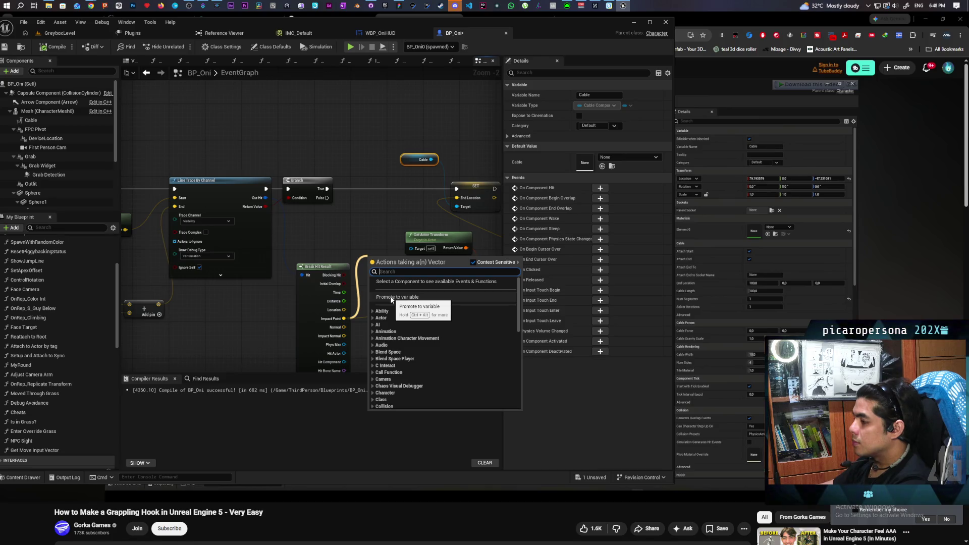
pyautogui.click(391, 297)
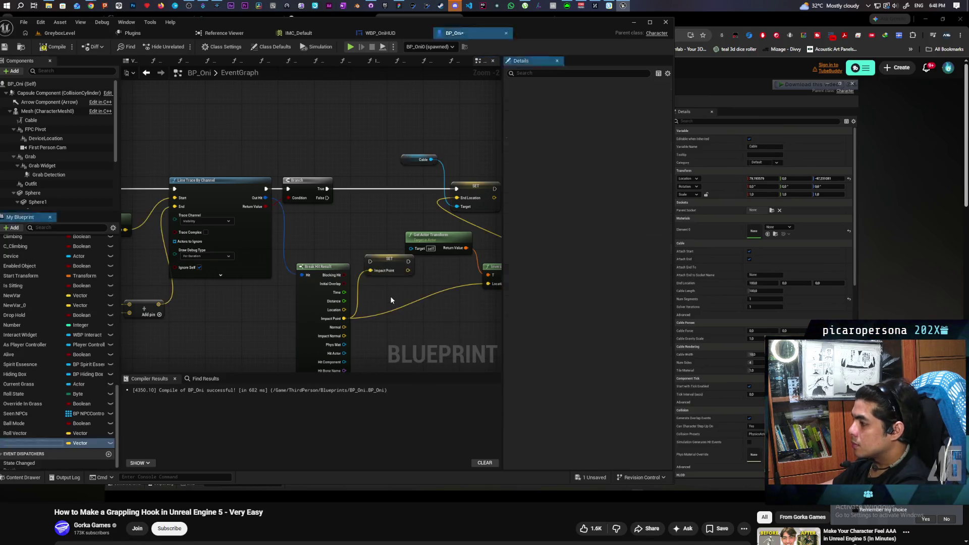
pyautogui.write('Grapple')
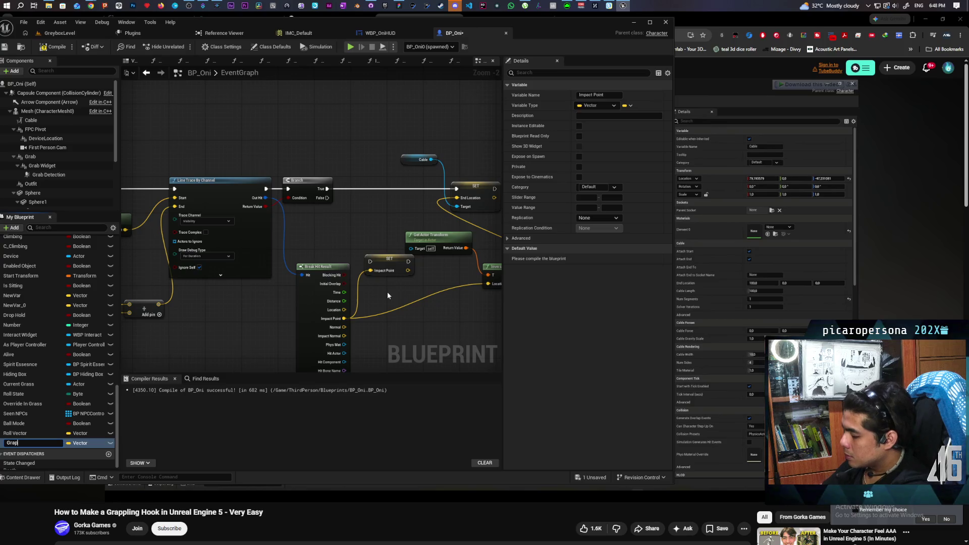
pyautogui.press('BackSpace')
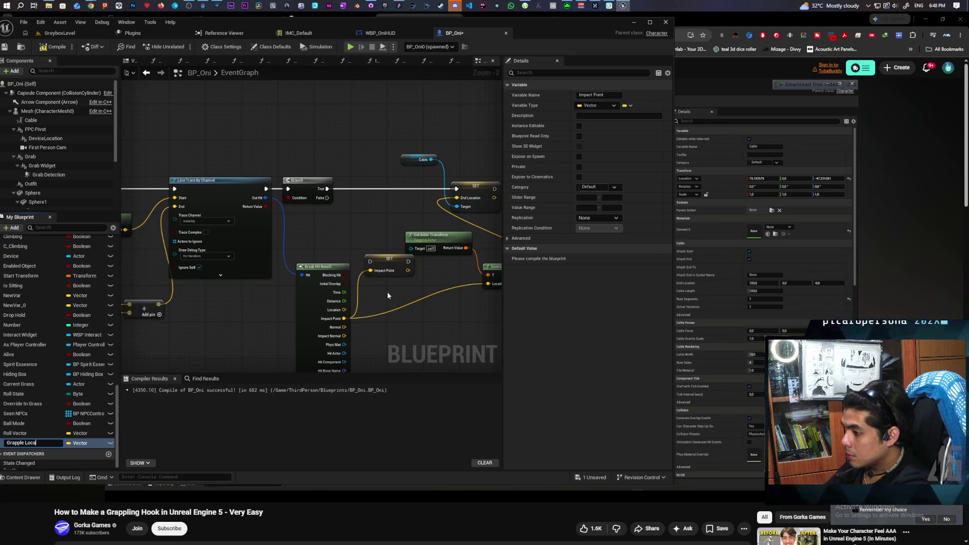
pyautogui.press('Return')
pyautogui.moveTo(381, 265)
pyautogui.mouseDown()
pyautogui.moveTo(368, 190)
pyautogui.moveTo(353, 188)
pyautogui.moveTo(392, 266)
pyautogui.moveTo(420, 294)
pyautogui.mouseUp()
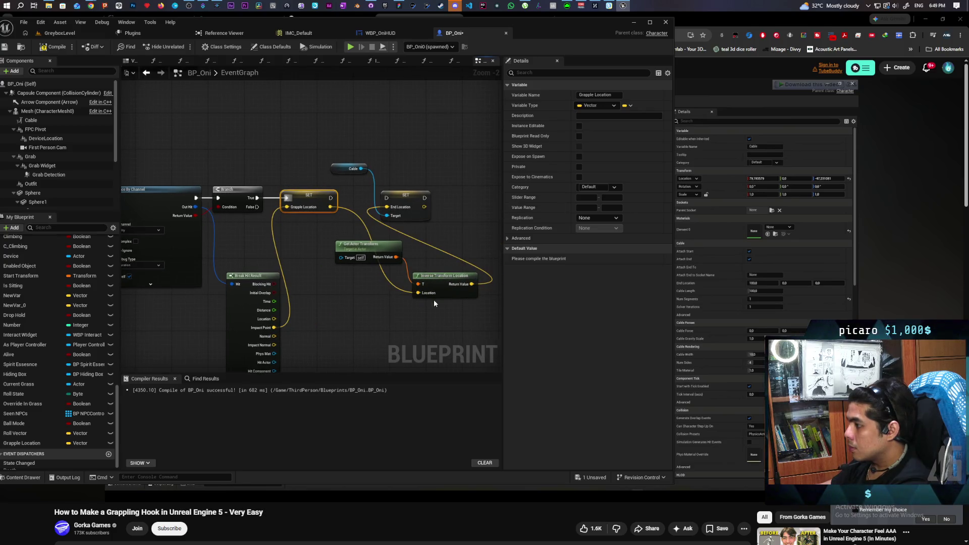
pyautogui.moveTo(330, 199); pyautogui.dragTo(399, 202)
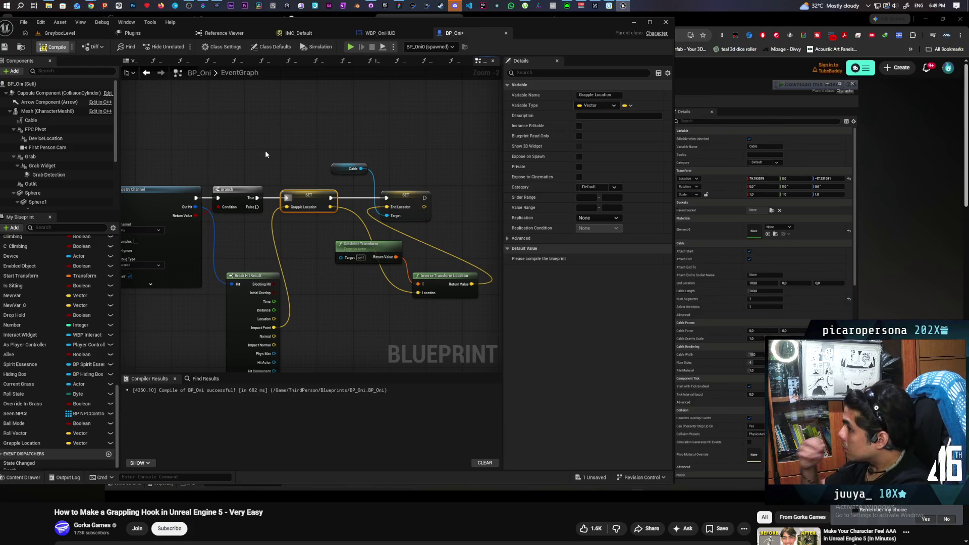
pyautogui.press('F7')
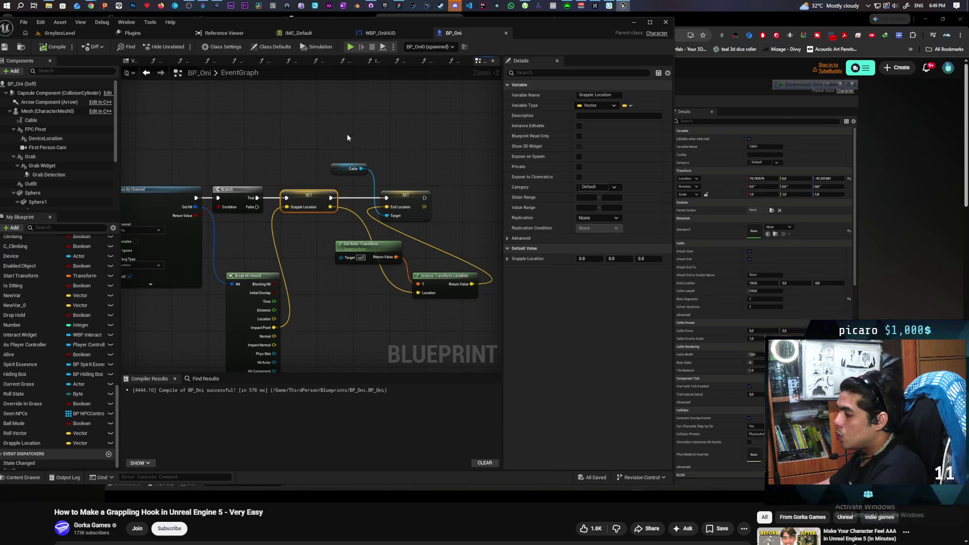
# Promote the line trace's Return Value to a new Boolean variable named Grappled
pyautogui.scroll(-3, 311, 124)
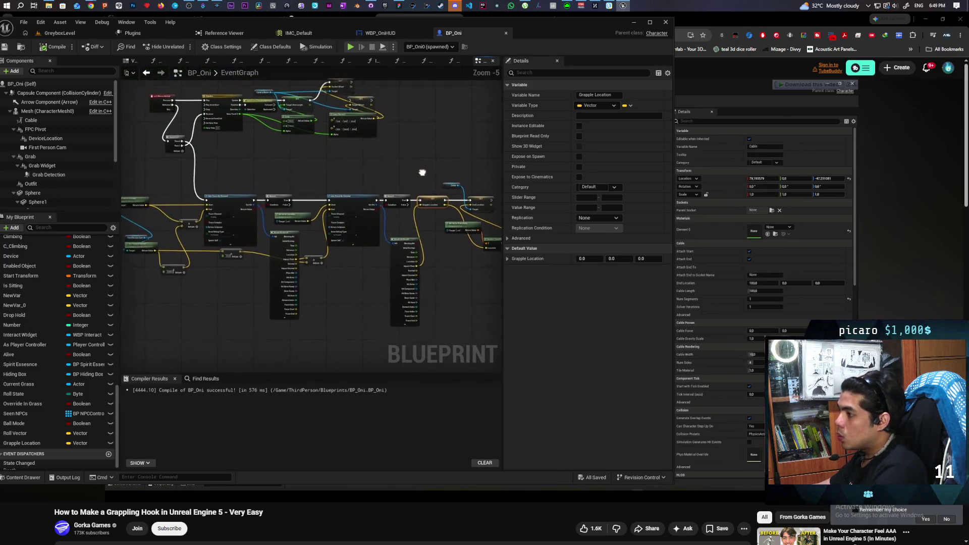
pyautogui.scroll(2, 411, 166)
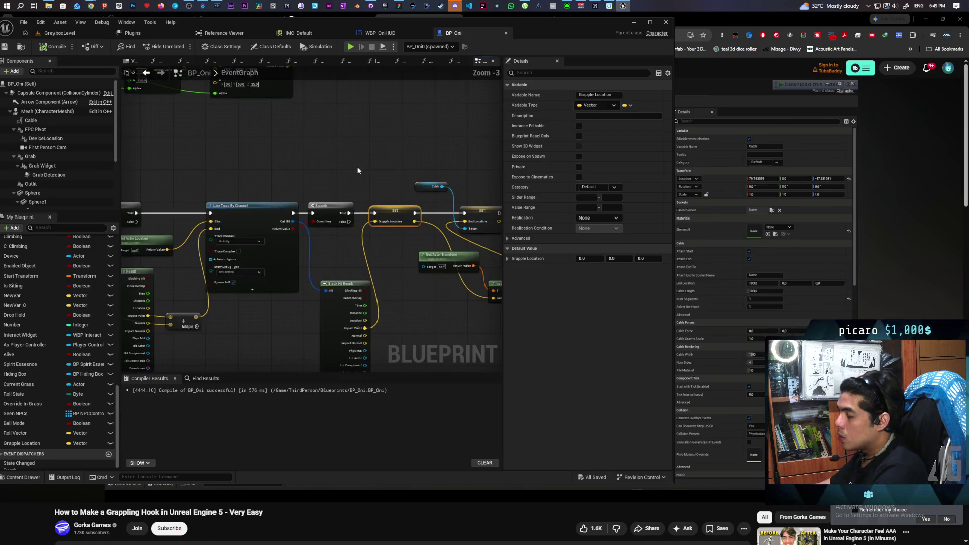
pyautogui.scroll(-2, 357, 170)
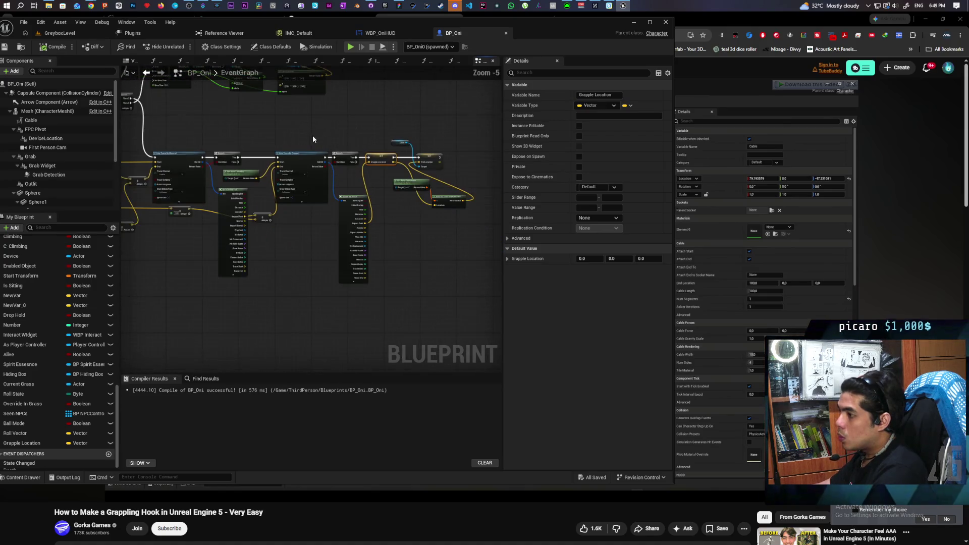
pyautogui.scroll(2, 253, 136)
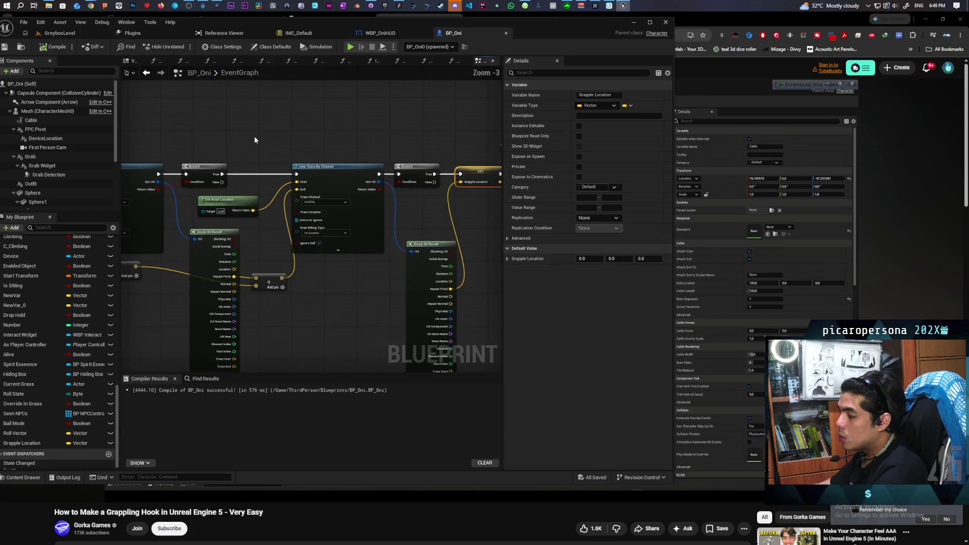
pyautogui.moveTo(425, 143)
pyautogui.mouseDown()
pyautogui.moveTo(437, 140)
pyautogui.moveTo(433, 195)
pyautogui.moveTo(372, 222)
pyautogui.moveTo(301, 220)
pyautogui.moveTo(217, 158)
pyautogui.moveTo(326, 145)
pyautogui.moveTo(160, 135)
pyautogui.mouseUp()
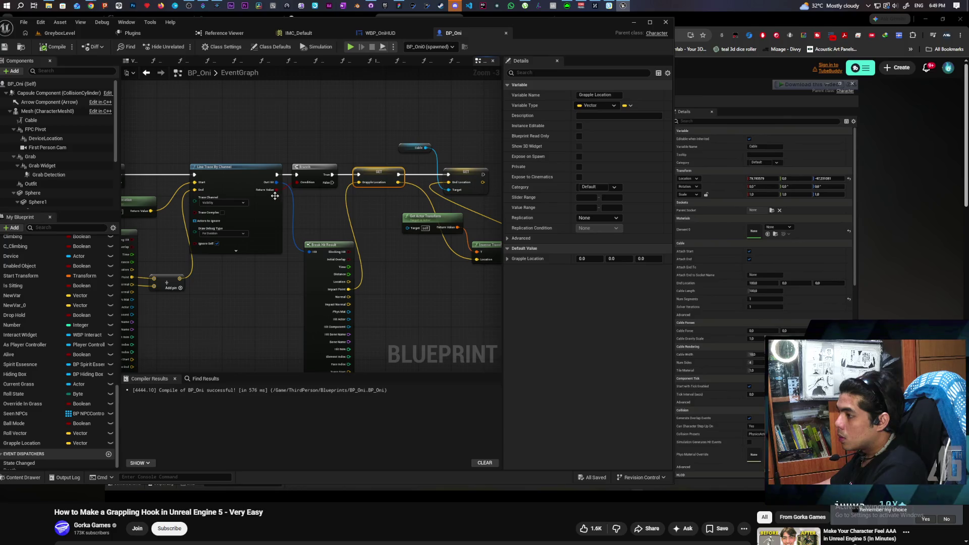
pyautogui.moveTo(276, 189); pyautogui.dragTo(311, 222)
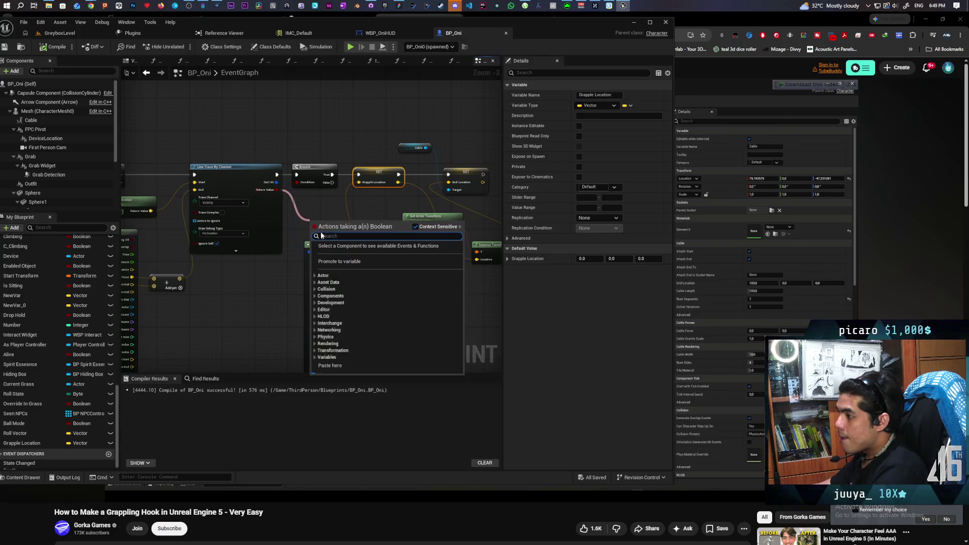
pyautogui.click(346, 262)
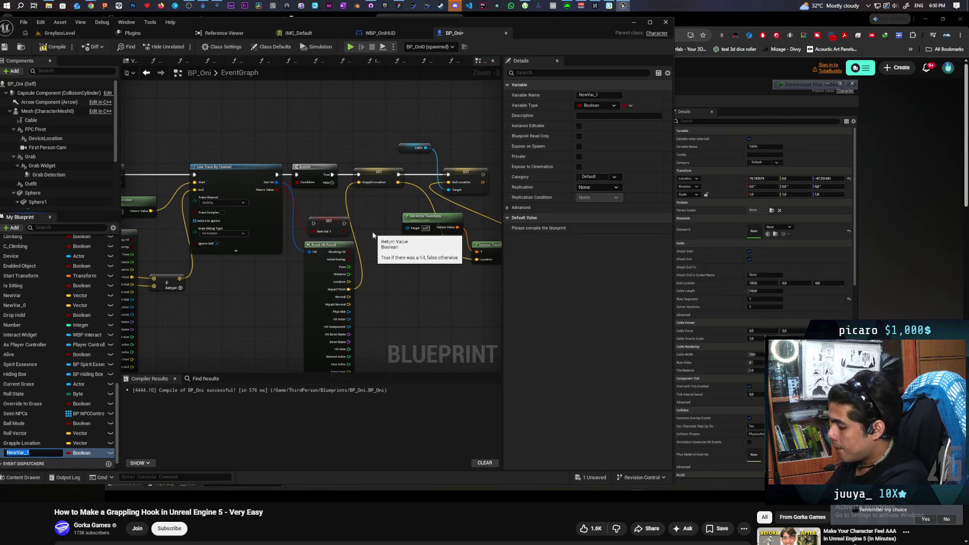
pyautogui.write('Grappled')
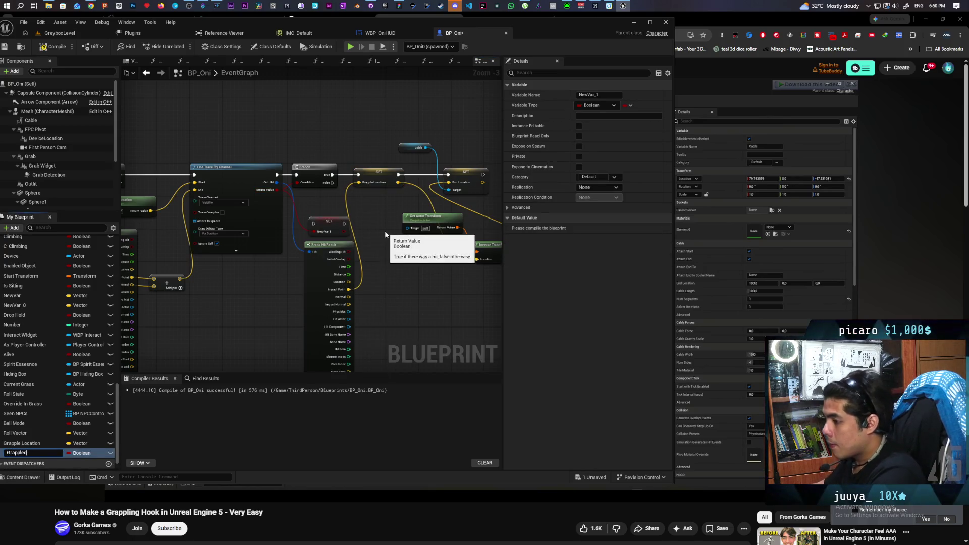
pyautogui.press('Return')
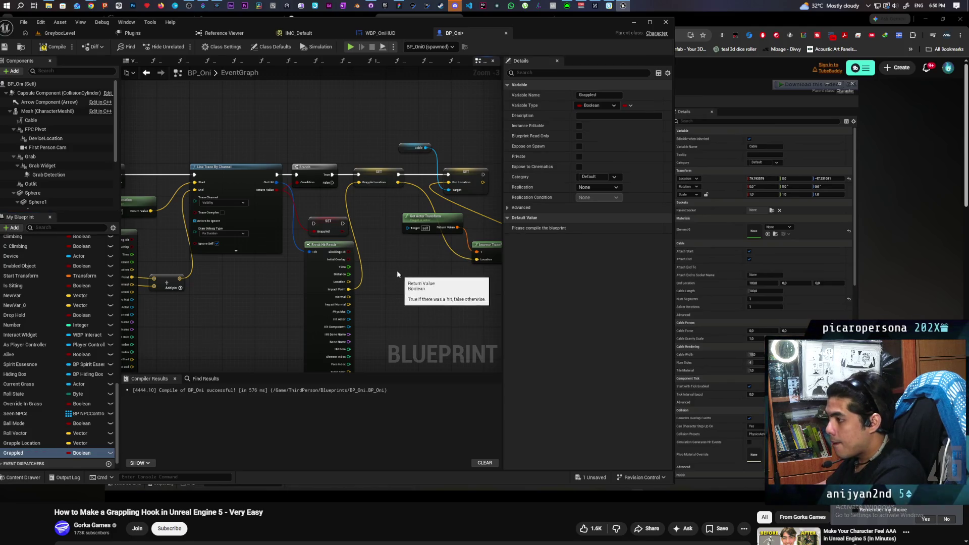
# Set Grappled to true on the Branch's True path, then compile and save
pyautogui.moveTo(333, 182)
pyautogui.mouseDown()
pyautogui.moveTo(317, 234)
pyautogui.moveTo(281, 208)
pyautogui.mouseUp()
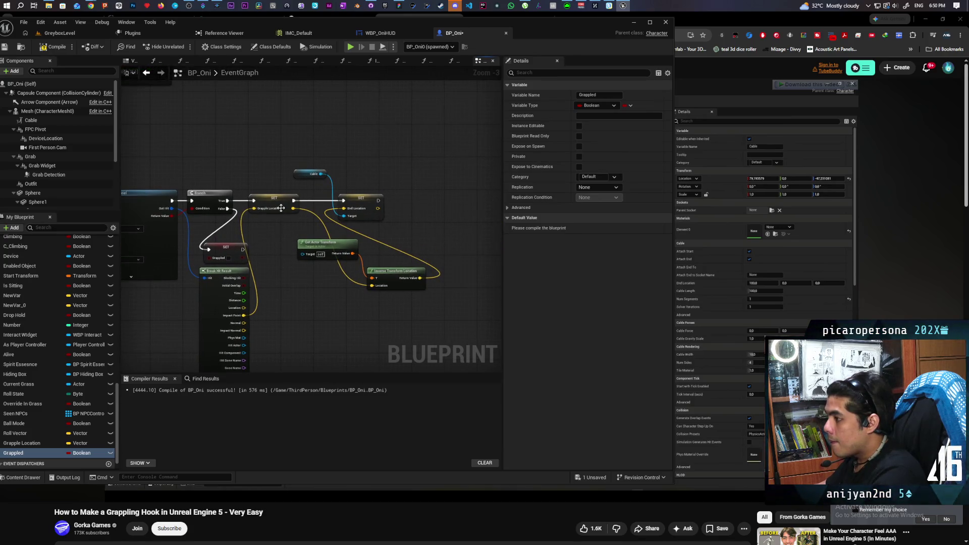
pyautogui.moveTo(387, 281); pyautogui.dragTo(388, 282)
pyautogui.moveTo(282, 203); pyautogui.dragTo(343, 203)
pyautogui.click(218, 233)
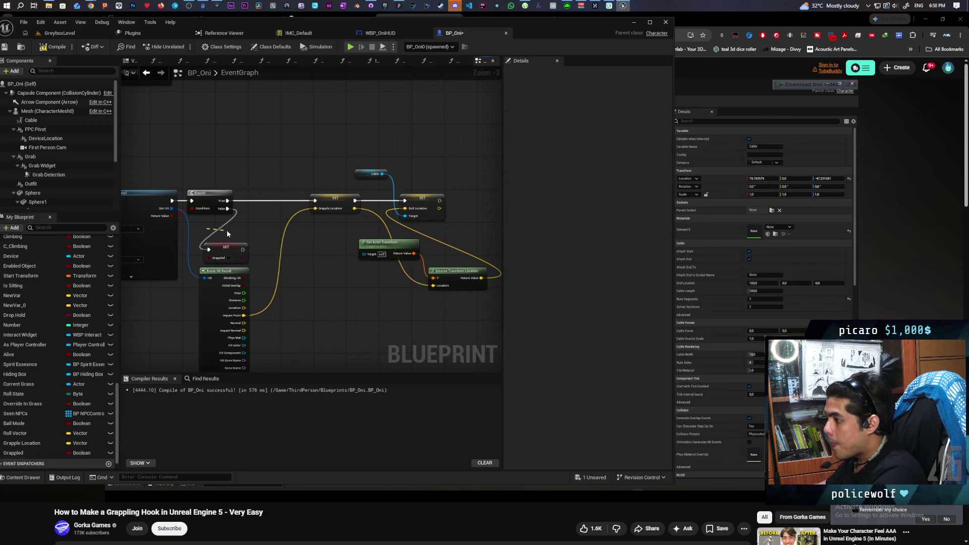
pyautogui.moveTo(225, 247); pyautogui.dragTo(261, 204)
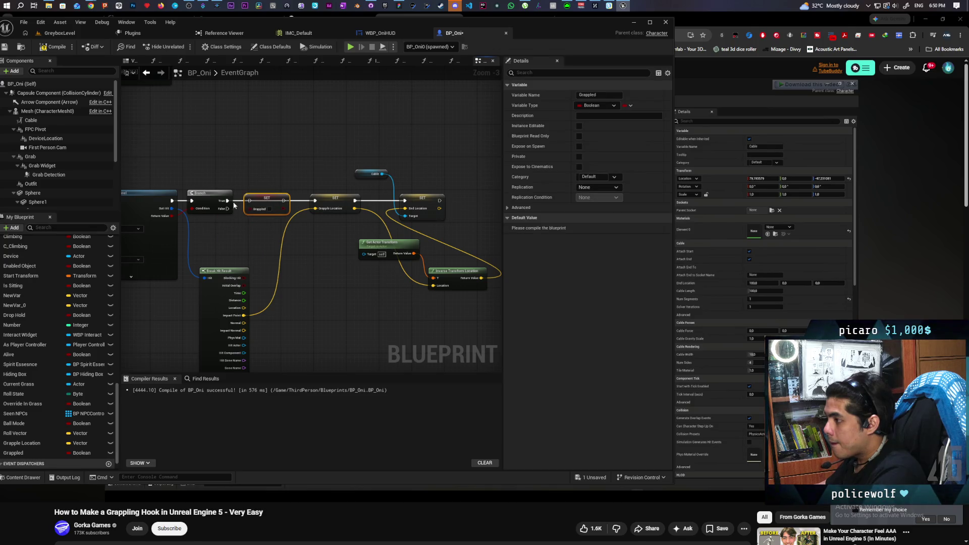
pyautogui.click(270, 208)
pyautogui.press('F7')
pyautogui.hotkey('ctrl', 's')
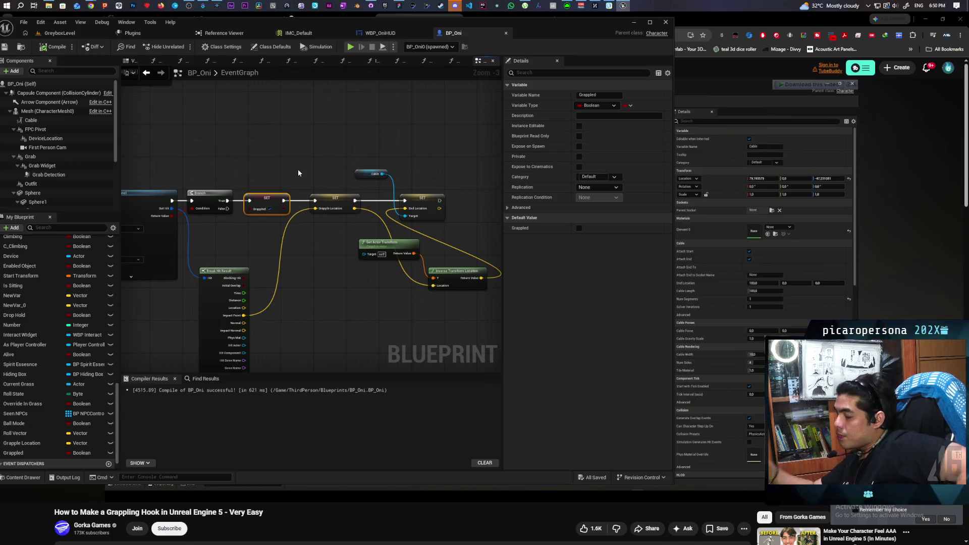
pyautogui.click(299, 136)
pyautogui.rightClick(299, 137)
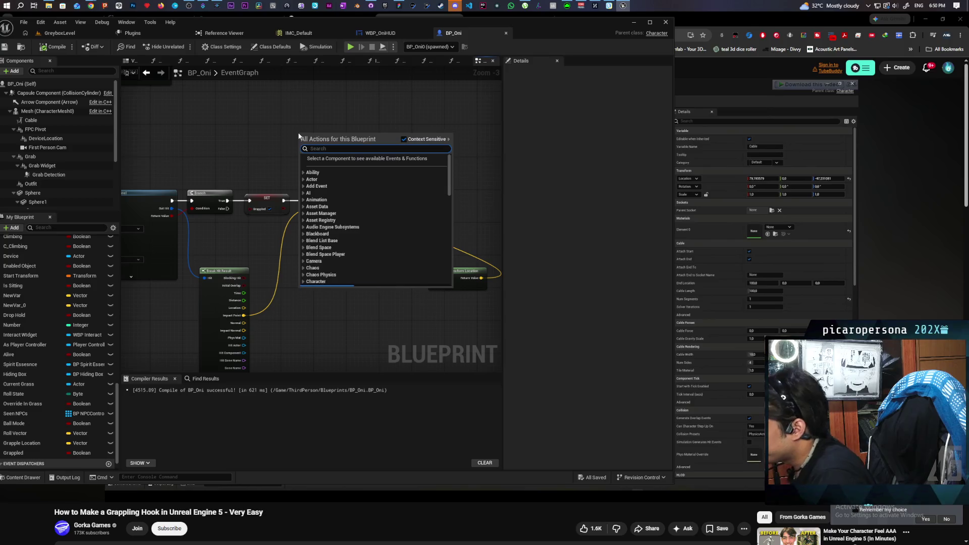
# Put a Sequence between Switch Has Authority and Tick Anims, wiring Then 0 to Tick Anims, and compile
pyautogui.write('tick')
pyautogui.press('Return')
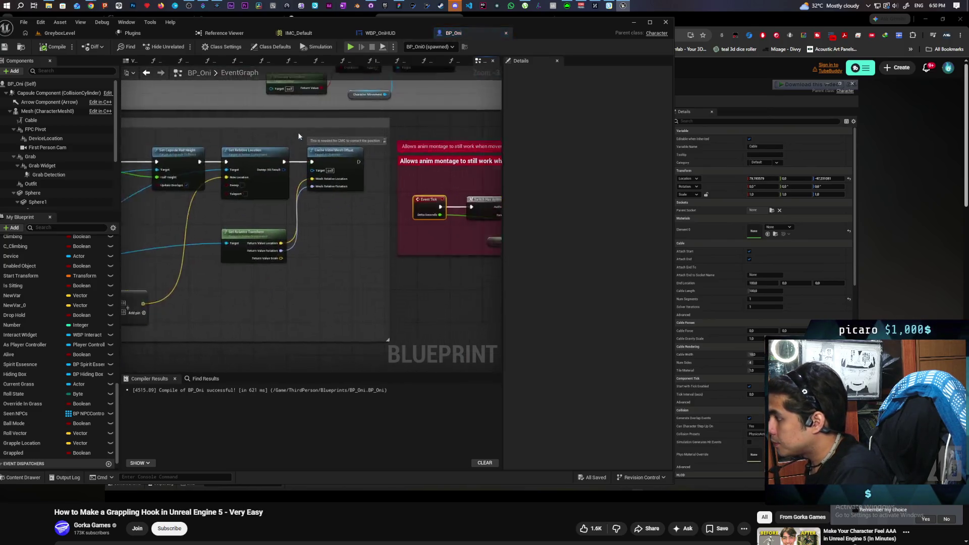
pyautogui.moveTo(304, 161)
pyautogui.mouseDown()
pyautogui.moveTo(303, 147)
pyautogui.moveTo(277, 151)
pyautogui.moveTo(319, 126)
pyautogui.mouseUp()
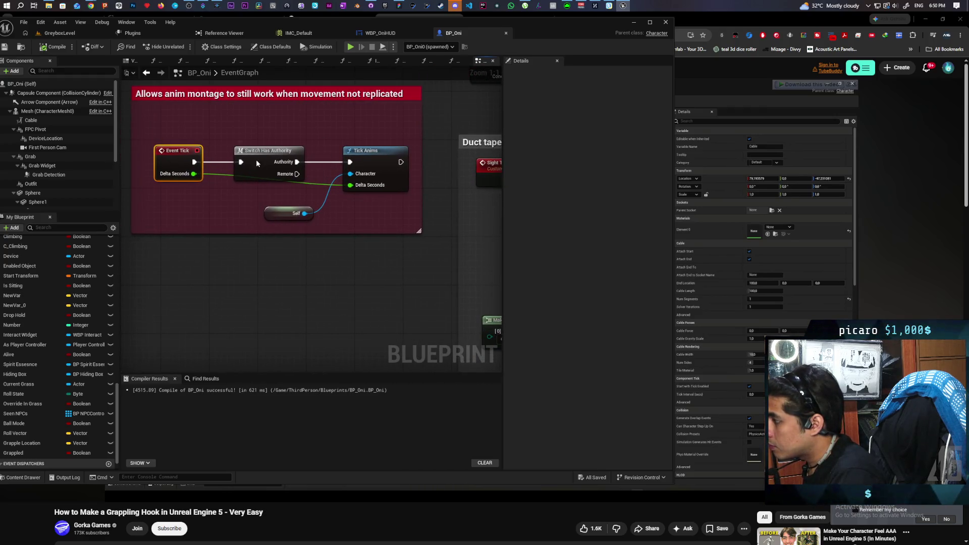
pyautogui.moveTo(256, 159); pyautogui.dragTo(240, 159)
pyautogui.click(303, 142)
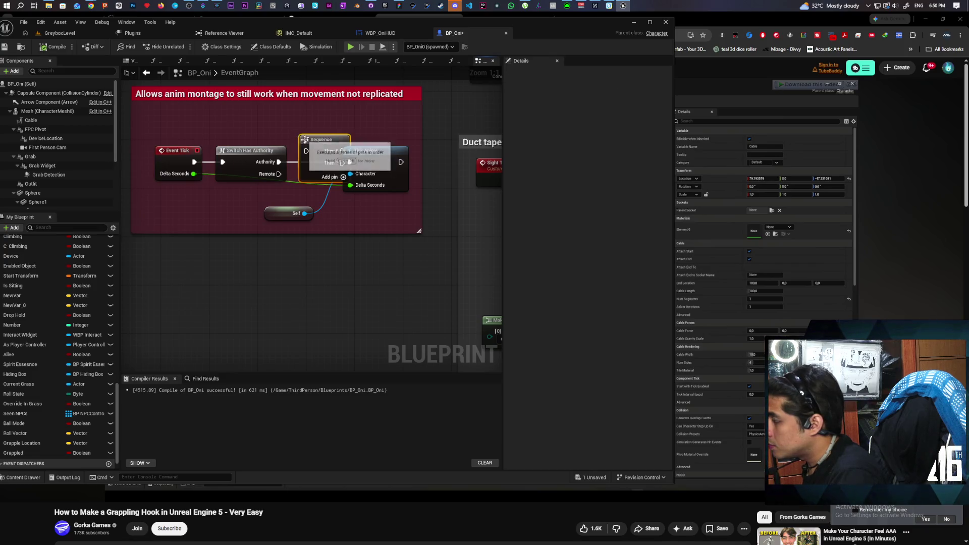
pyautogui.moveTo(356, 139)
pyautogui.mouseDown()
pyautogui.moveTo(170, 139)
pyautogui.moveTo(333, 145)
pyautogui.mouseUp()
pyautogui.moveTo(256, 181)
pyautogui.mouseDown()
pyautogui.moveTo(368, 174)
pyautogui.moveTo(333, 171)
pyautogui.moveTo(365, 165)
pyautogui.moveTo(345, 168)
pyautogui.mouseUp()
pyautogui.click(335, 160)
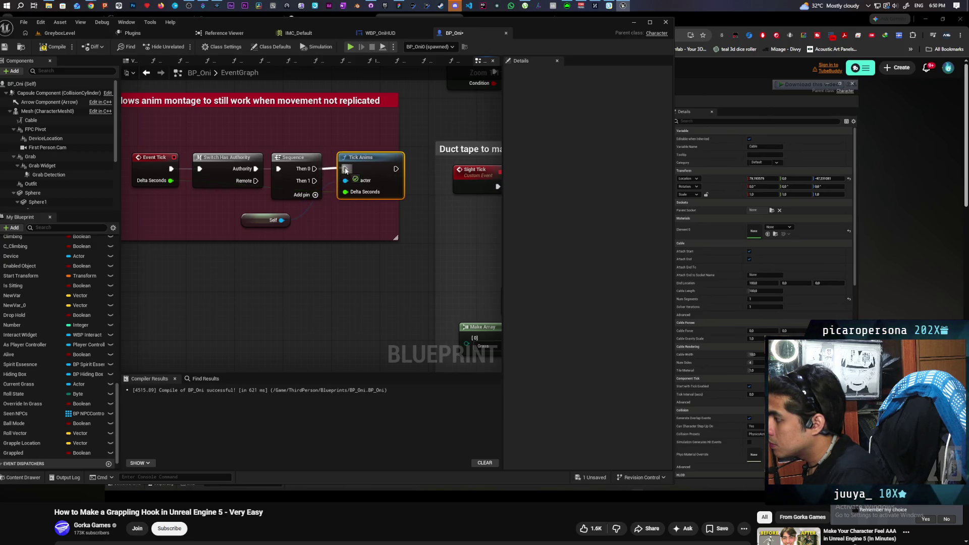
pyautogui.moveTo(257, 223); pyautogui.dragTo(354, 217)
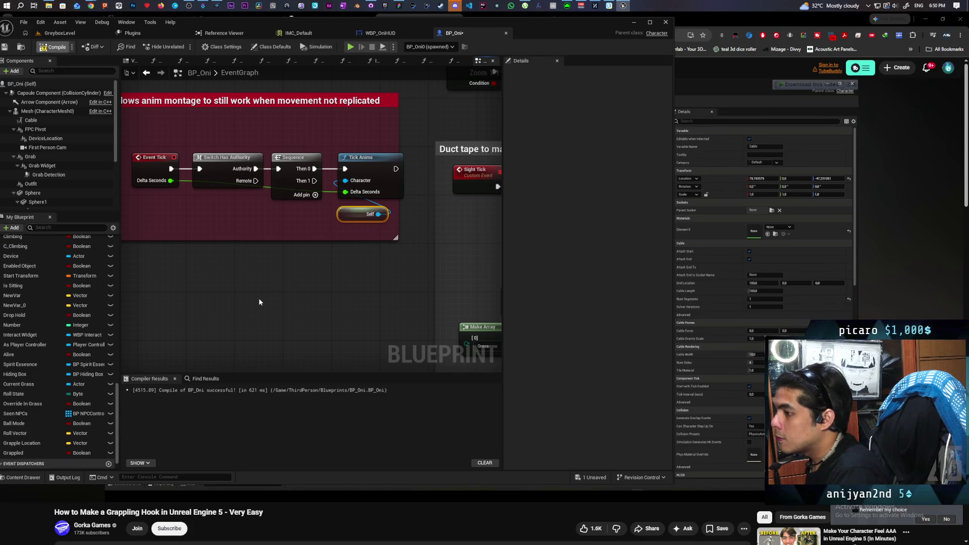
pyautogui.press('F7')
# Search for Add Force, then survey the EventGraph's node groups for space
pyautogui.rightClick(218, 267)
pyautogui.write('add')
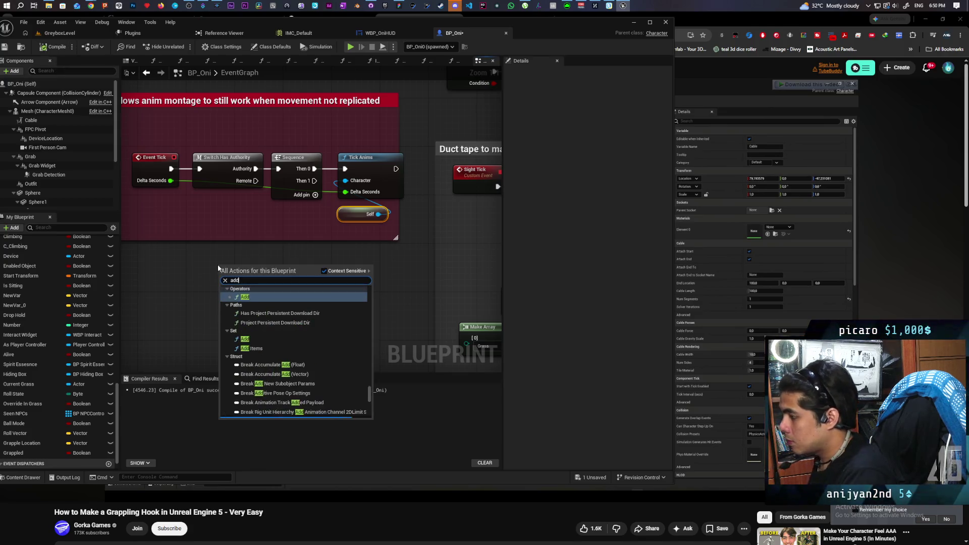
pyautogui.write(' force')
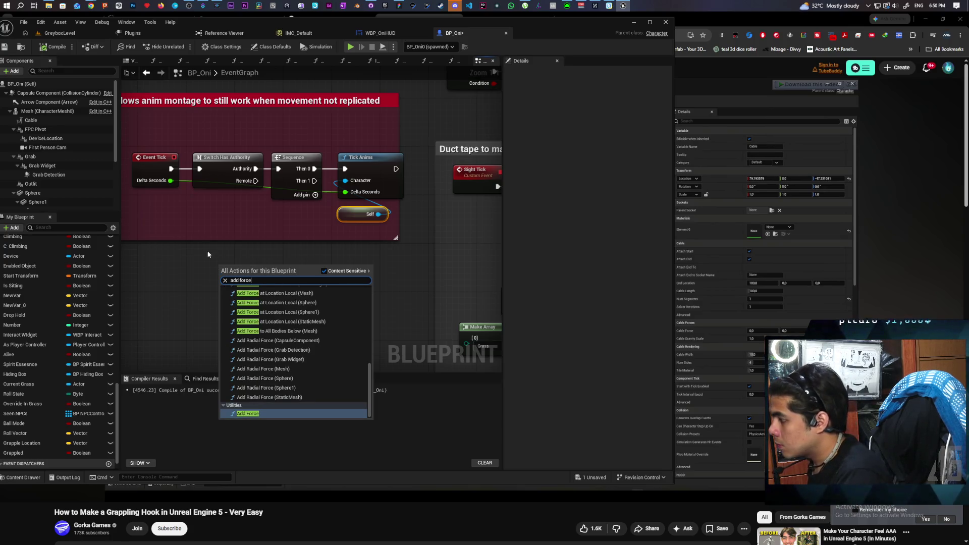
pyautogui.click(189, 266)
pyautogui.scroll(-10, 205, 249)
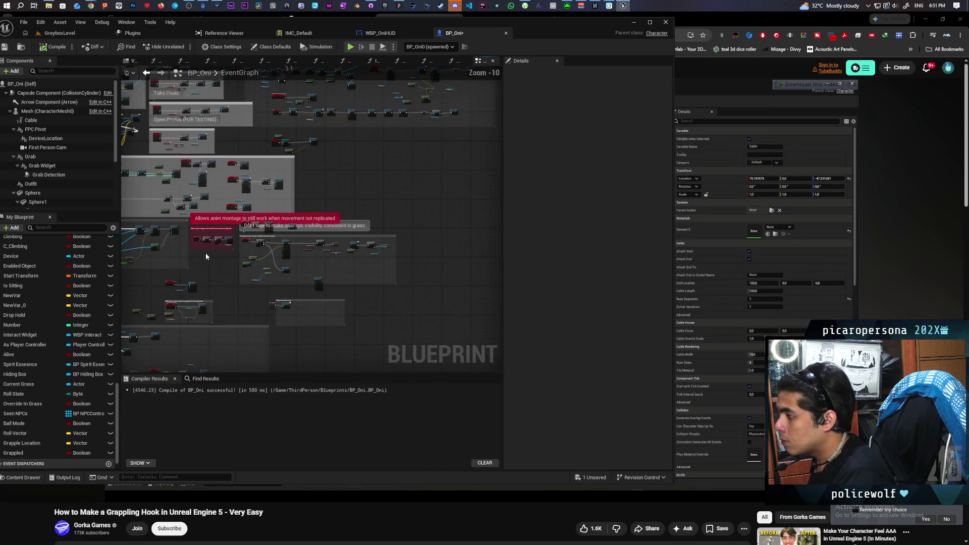
pyautogui.moveTo(478, 271)
pyautogui.mouseDown()
pyautogui.moveTo(349, 219)
pyautogui.moveTo(286, 173)
pyautogui.mouseUp()
pyautogui.scroll(8, 216, 204)
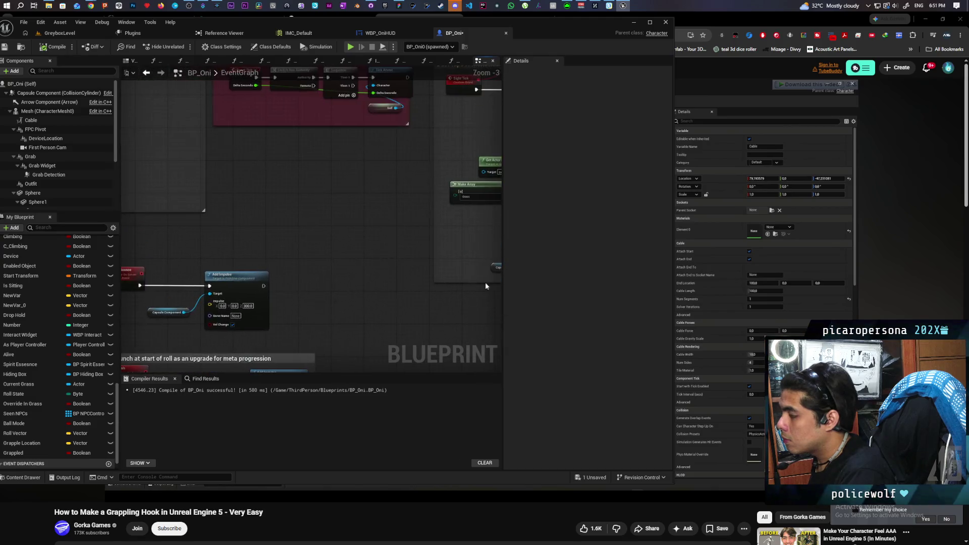
pyautogui.scroll(-5, 337, 182)
pyautogui.scroll(4, 334, 144)
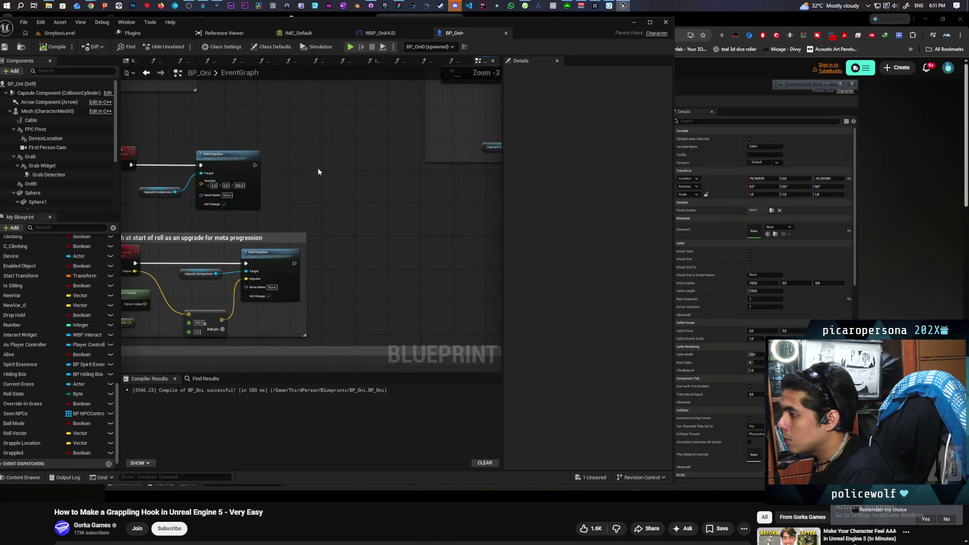
pyautogui.scroll(-1, 317, 168)
pyautogui.scroll(-1, 317, 168)
pyautogui.moveTo(340, 177)
pyautogui.mouseDown()
pyautogui.moveTo(333, 227)
pyautogui.moveTo(323, 152)
pyautogui.mouseUp()
# Drag the Character Movement component from the Components panel into the graph
pyautogui.scroll(2, 324, 145)
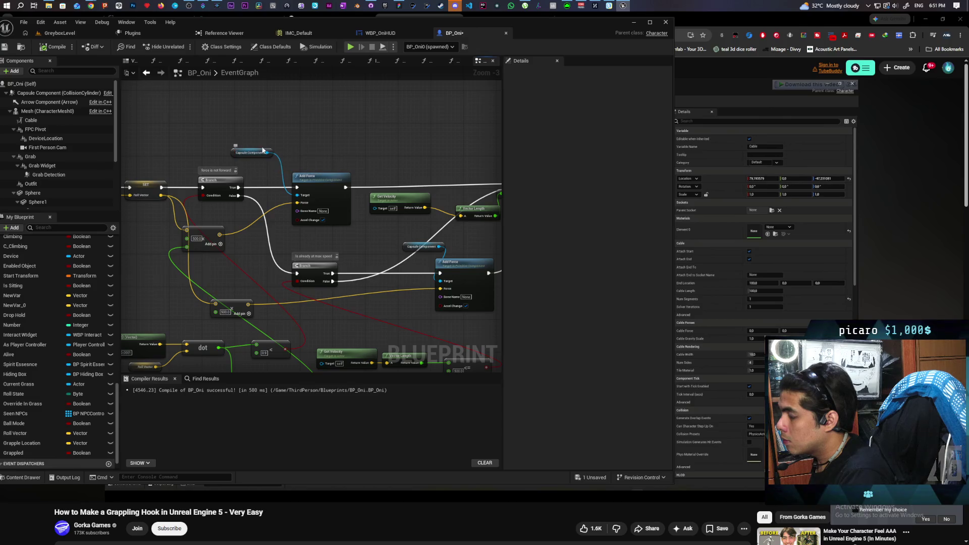
pyautogui.scroll(-2, 265, 130)
pyautogui.moveTo(265, 130)
pyautogui.mouseDown()
pyautogui.moveTo(271, 321)
pyautogui.moveTo(208, 281)
pyautogui.moveTo(210, 246)
pyautogui.mouseUp()
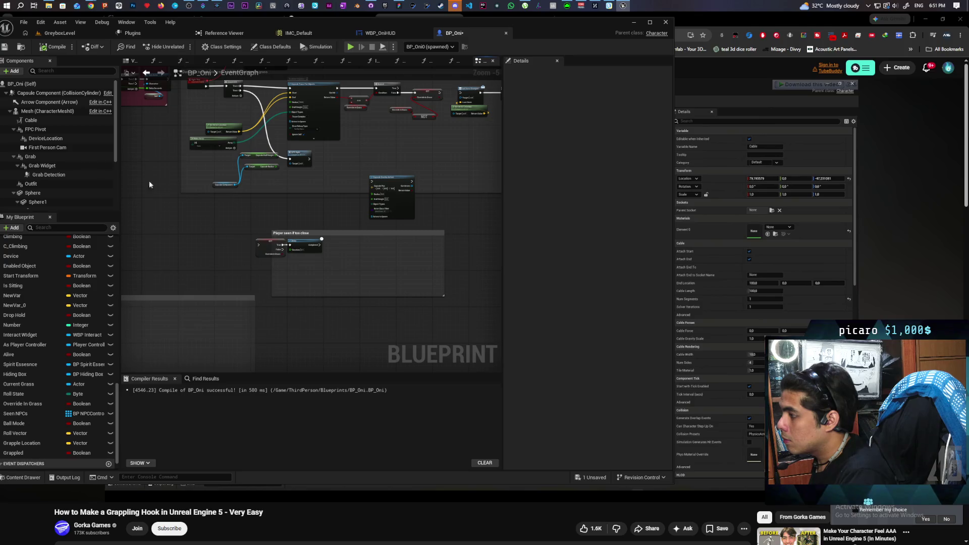
pyautogui.scroll(-3, 45, 182)
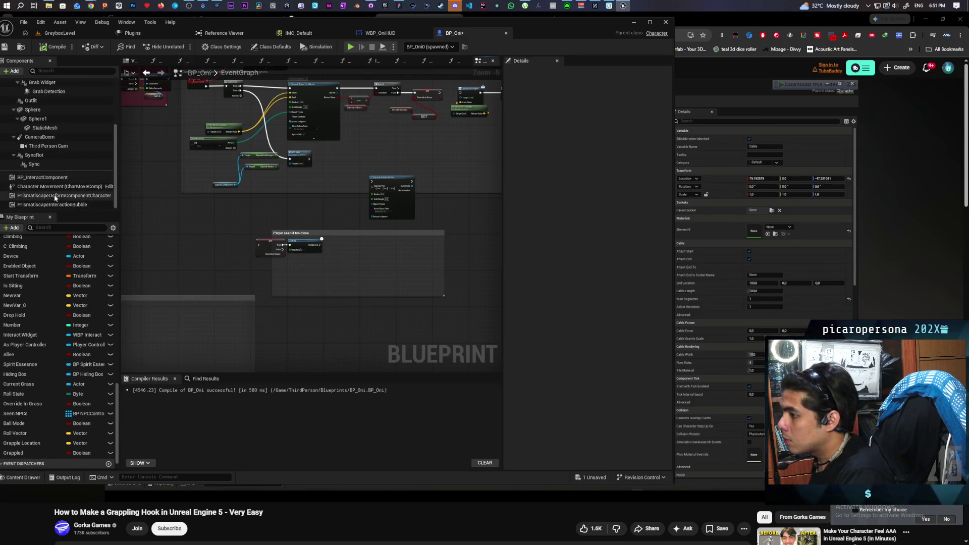
pyautogui.moveTo(56, 186); pyautogui.dragTo(195, 222)
pyautogui.scroll(3, 195, 225)
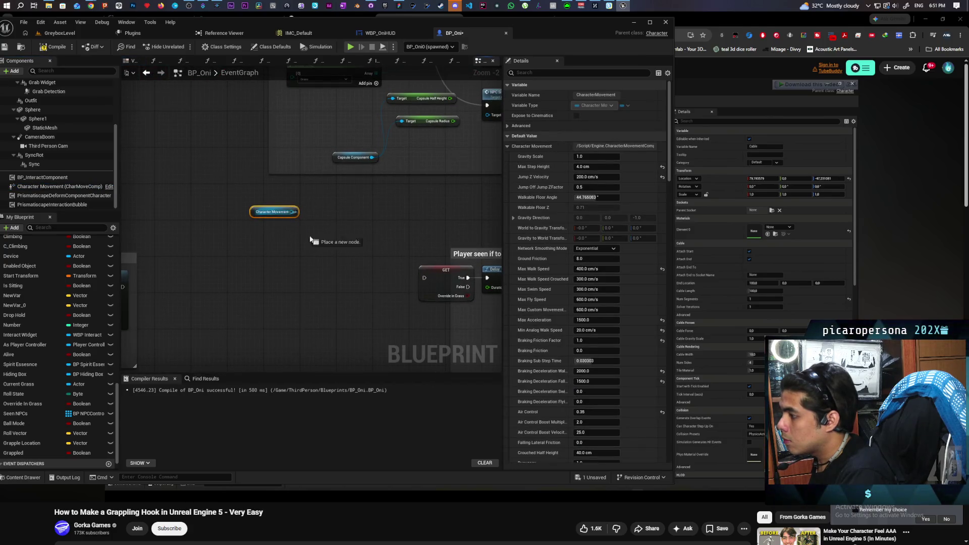
# Add an Add Force node targeting Character Movement
pyautogui.moveTo(310, 239); pyautogui.dragTo(297, 244)
pyautogui.write('add forc')
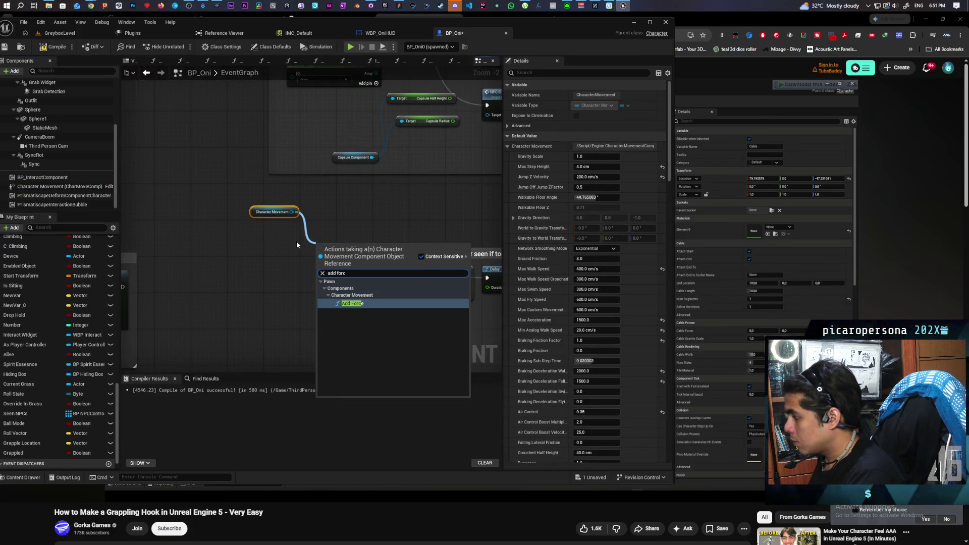
pyautogui.press('Return')
pyautogui.moveTo(277, 197)
pyautogui.mouseDown()
pyautogui.moveTo(337, 254)
pyautogui.moveTo(251, 215)
pyautogui.moveTo(162, 152)
pyautogui.moveTo(231, 229)
pyautogui.mouseUp()
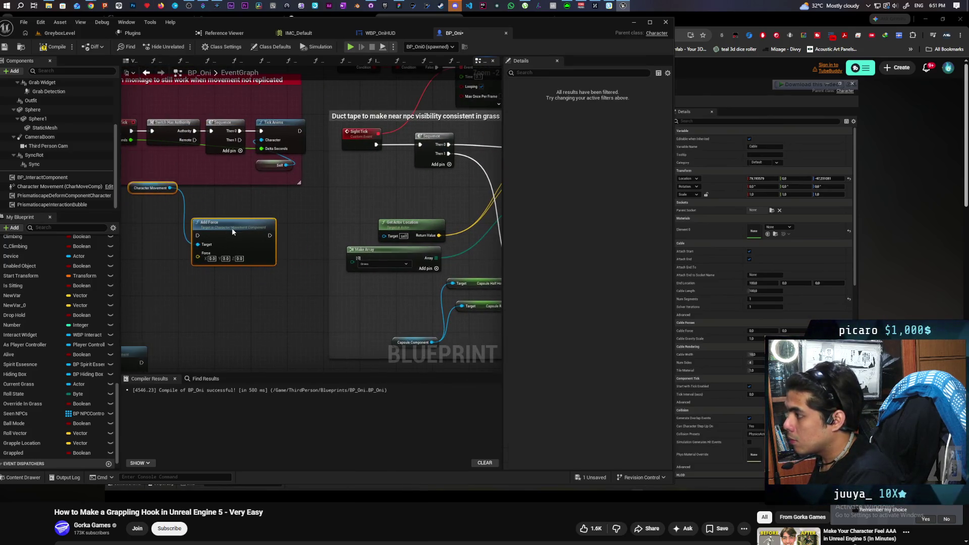
# Branch on Grappled from Sequence Then 1, run Add Force when true, and save
pyautogui.click(23, 455)
pyautogui.moveTo(23, 458); pyautogui.dragTo(224, 244)
pyautogui.rightClick(240, 248)
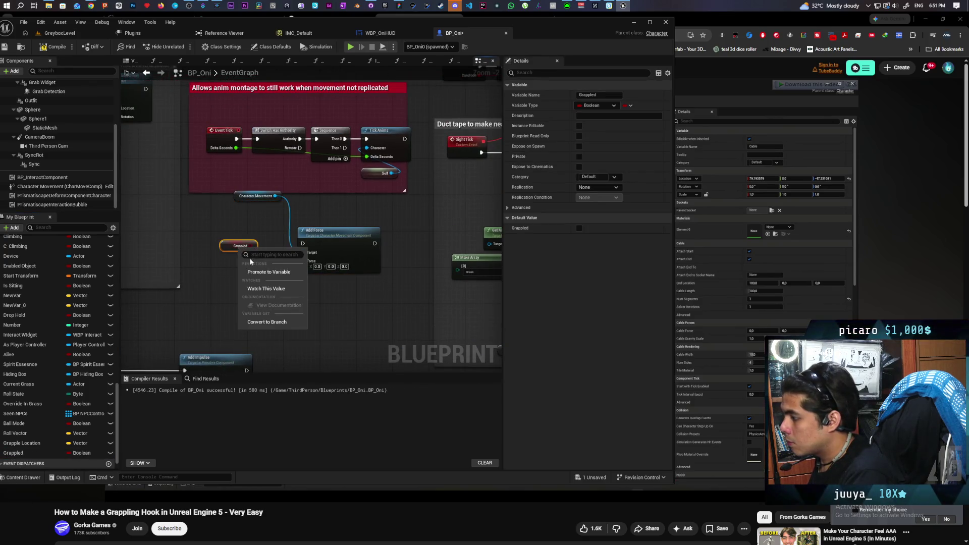
pyautogui.click(267, 322)
pyautogui.moveTo(345, 148)
pyautogui.mouseDown()
pyautogui.moveTo(229, 254)
pyautogui.moveTo(250, 237)
pyautogui.moveTo(309, 250)
pyautogui.moveTo(303, 243)
pyautogui.mouseUp()
pyautogui.moveTo(251, 228); pyautogui.dragTo(246, 236)
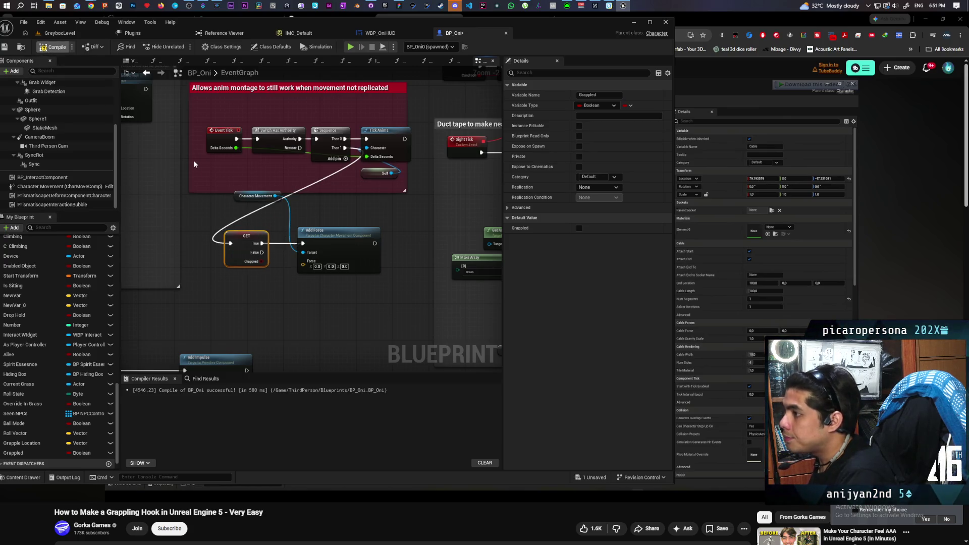
pyautogui.hotkey('ctrl', 's')
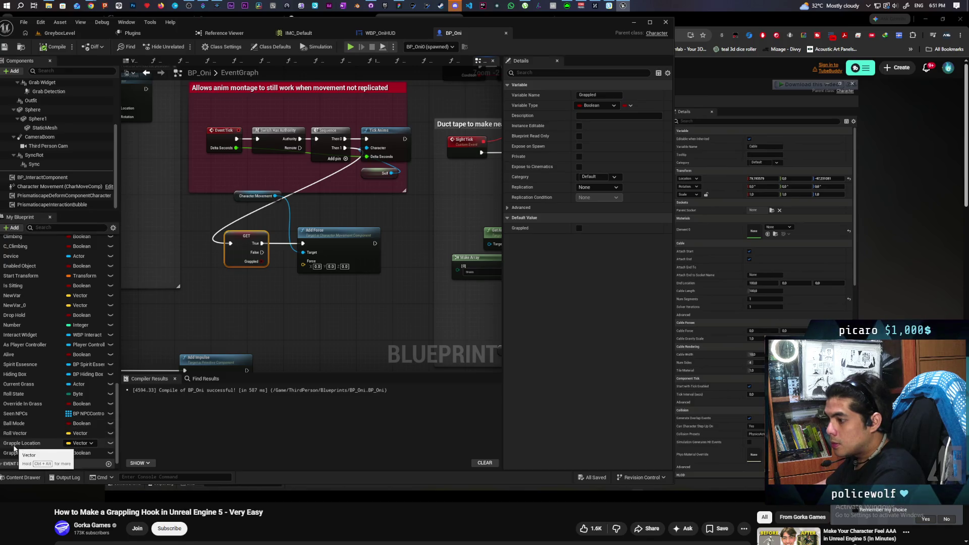
pyautogui.moveTo(14, 446); pyautogui.dragTo(284, 293)
pyautogui.moveTo(217, 303); pyautogui.dragTo(221, 309)
# Feed a Grapple Location getter into the To pin of a new Get Unit Direction node
pyautogui.click(242, 325)
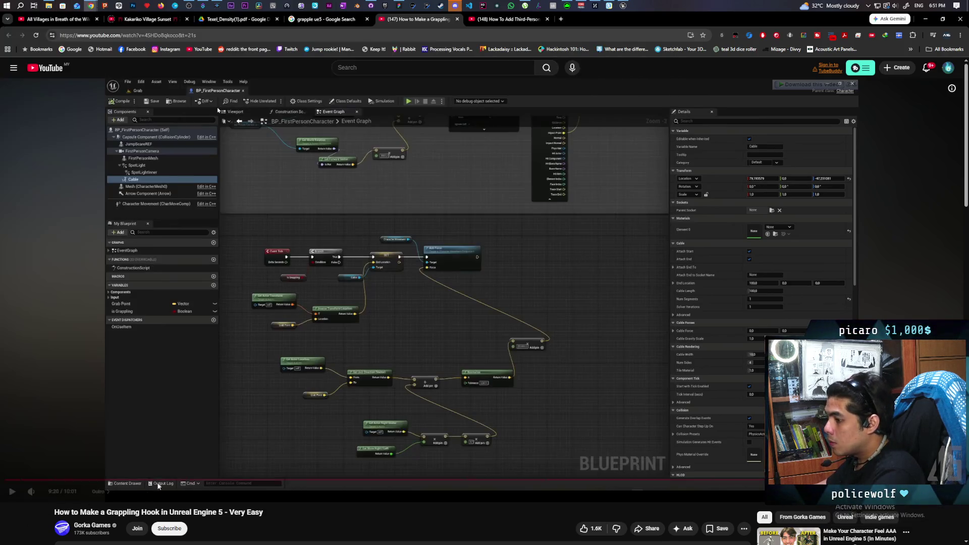
pyautogui.click(90, 6)
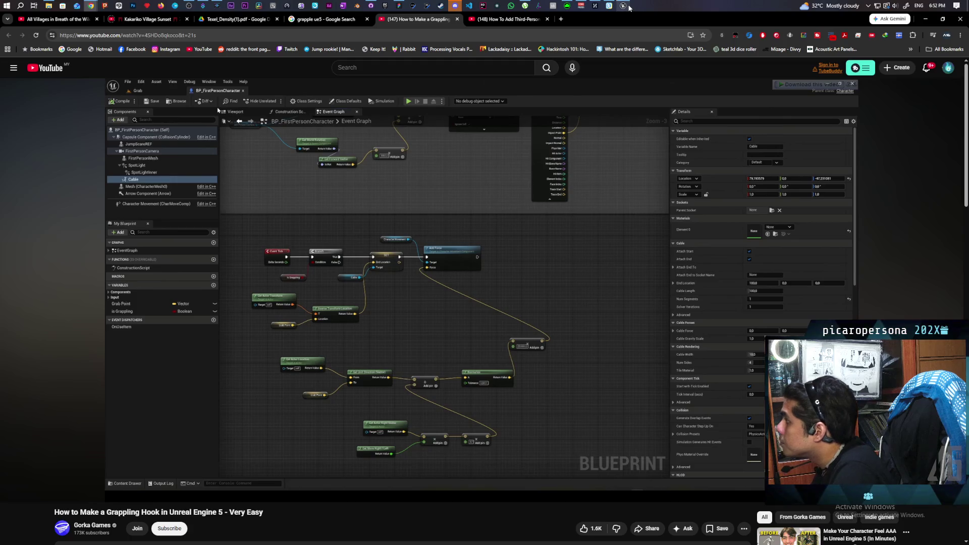
pyautogui.moveTo(623, 6)
pyautogui.click(622, 34)
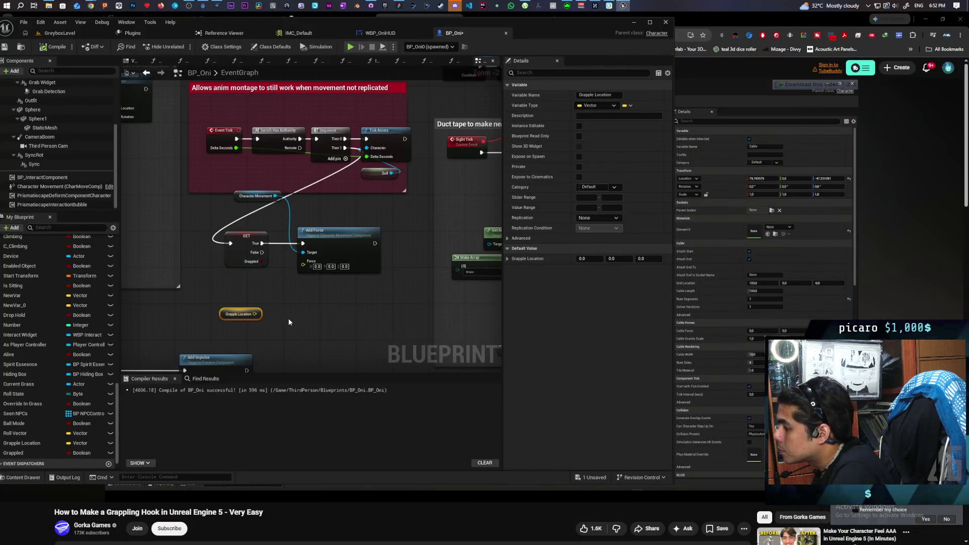
pyautogui.moveTo(260, 314); pyautogui.dragTo(268, 332)
pyautogui.write('unit')
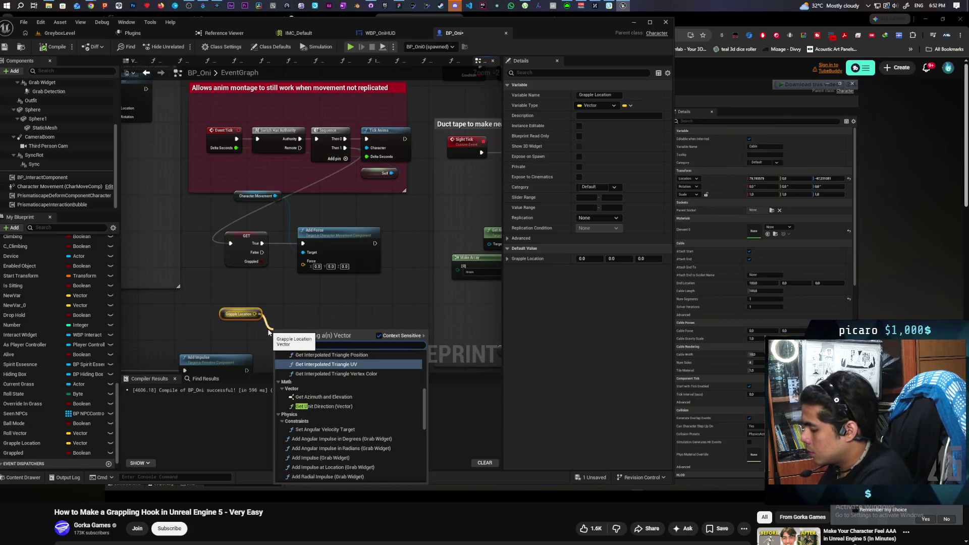
pyautogui.press('Return')
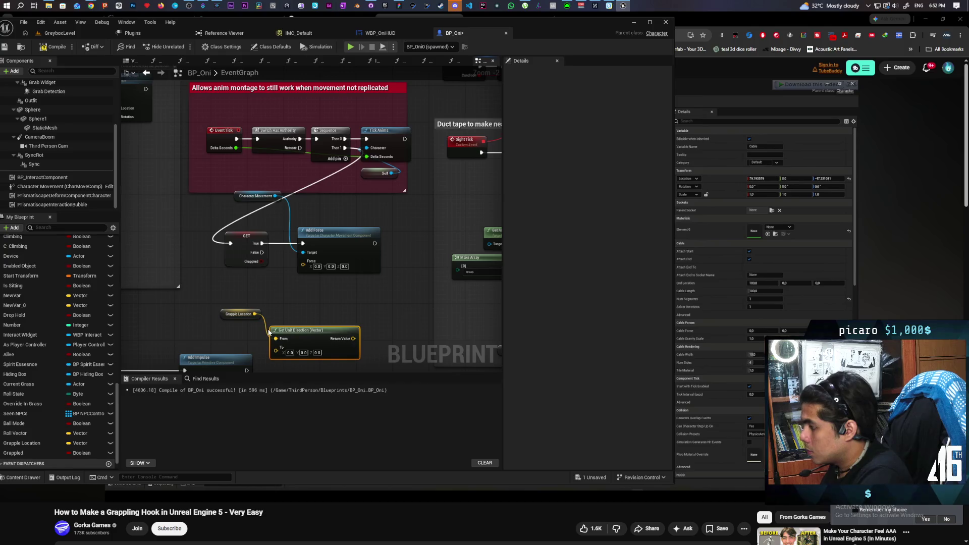
pyautogui.moveTo(255, 314); pyautogui.dragTo(275, 354)
pyautogui.moveTo(222, 313); pyautogui.dragTo(218, 342)
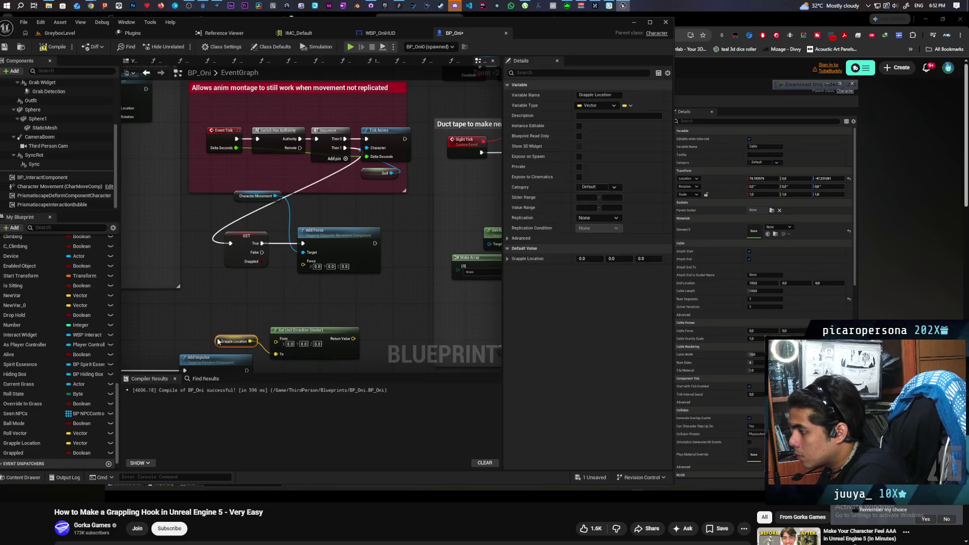
pyautogui.moveTo(295, 333); pyautogui.dragTo(286, 311)
# Connect Get Actor Location to Get Unit Direction's From pin
pyautogui.rightClick(235, 307)
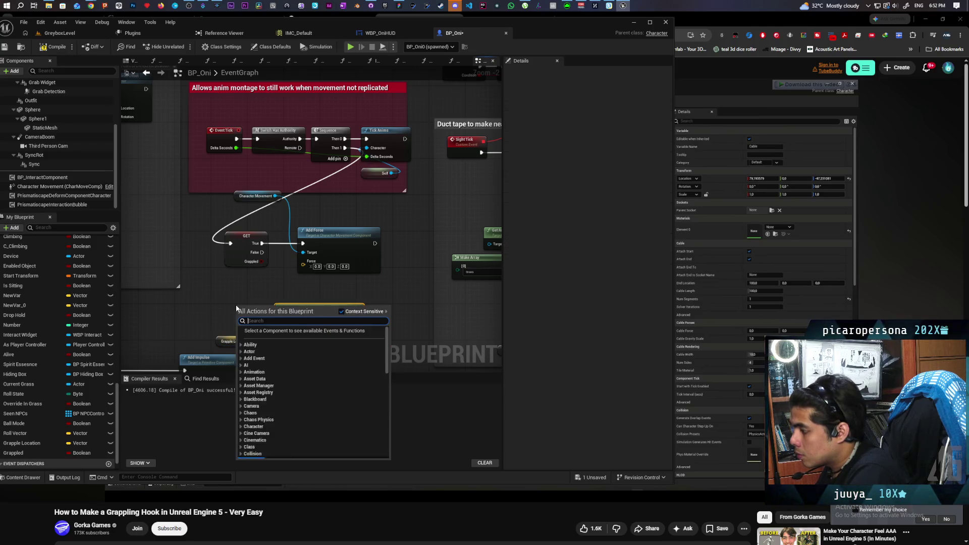
pyautogui.write('get actor loca')
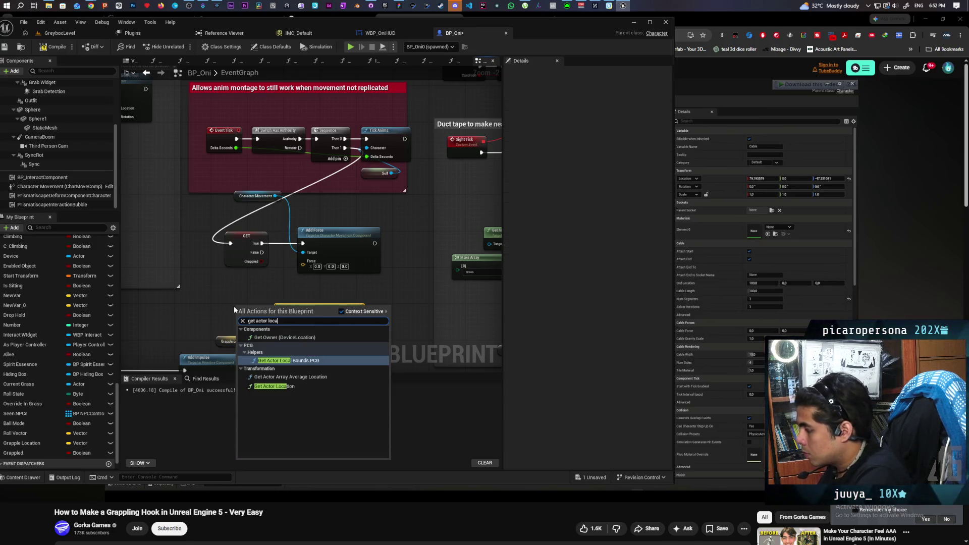
pyautogui.press('Escape')
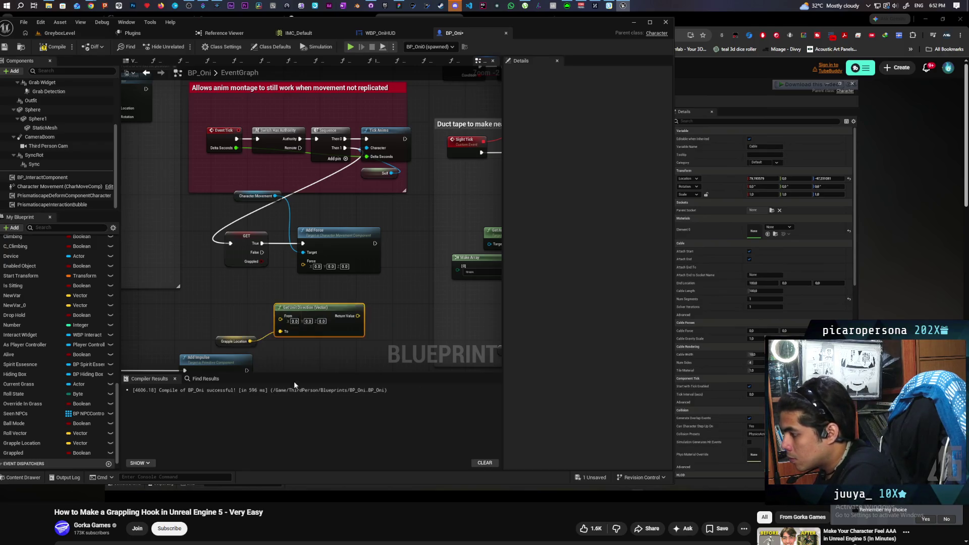
pyautogui.moveTo(247, 307)
pyautogui.mouseDown()
pyautogui.moveTo(209, 302)
pyautogui.moveTo(281, 316)
pyautogui.mouseUp()
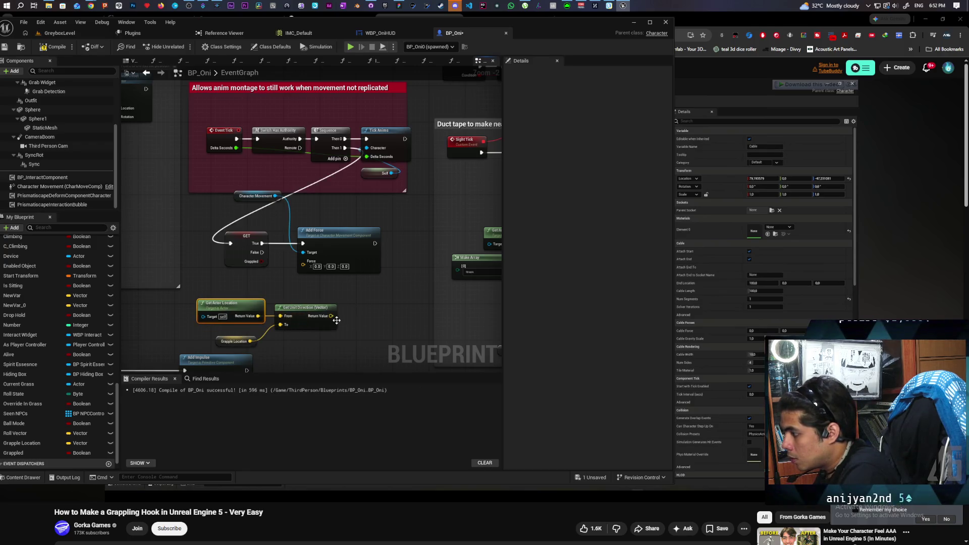
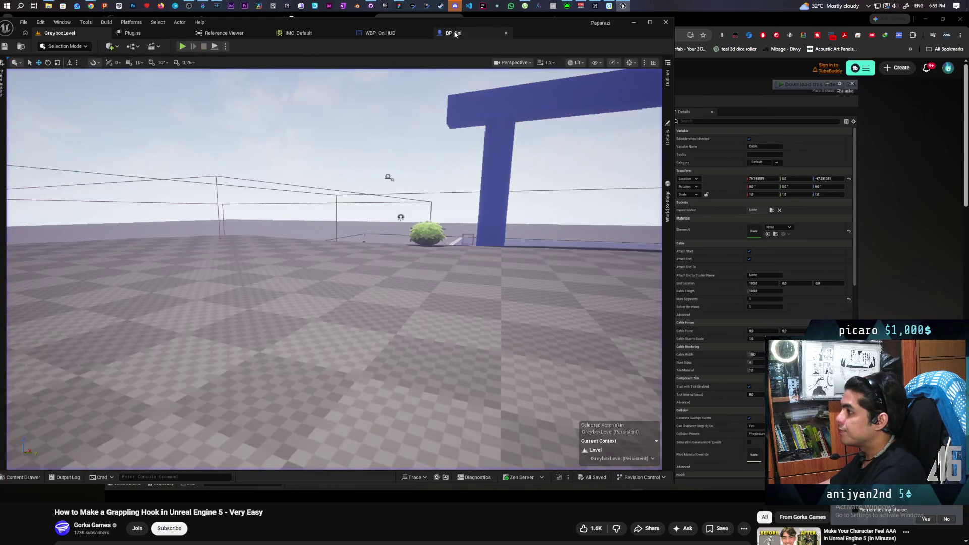
# Feed the Capsule Component's Get Mass into BP_Oni's 1500 Multiply node, then return to GreyboxLevel
pyautogui.click(454, 33)
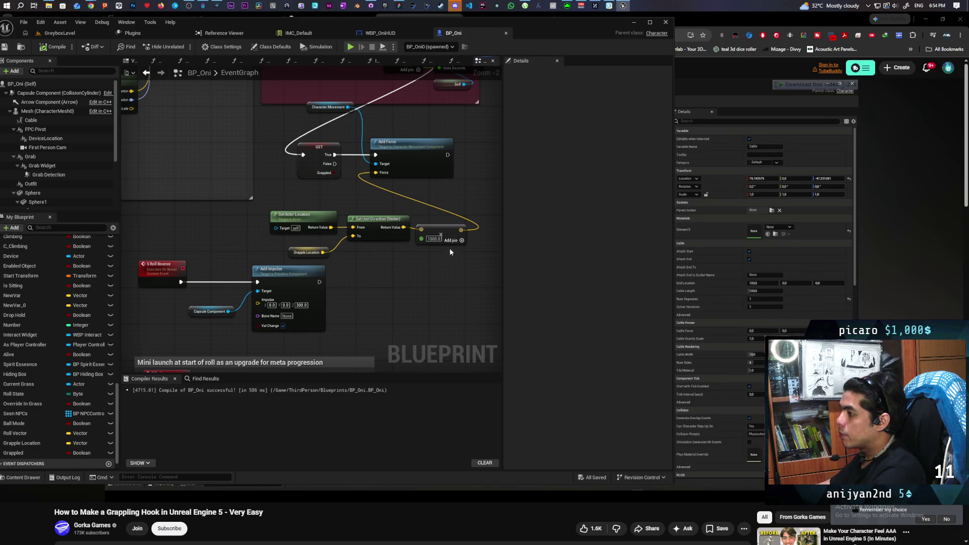
pyautogui.click(461, 240)
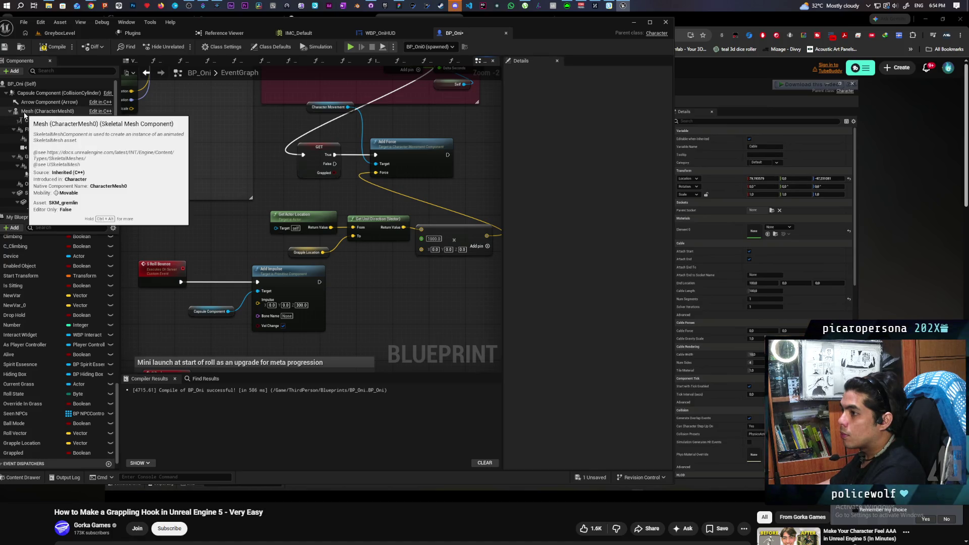
pyautogui.moveTo(46, 93); pyautogui.dragTo(388, 294)
pyautogui.write('get mas')
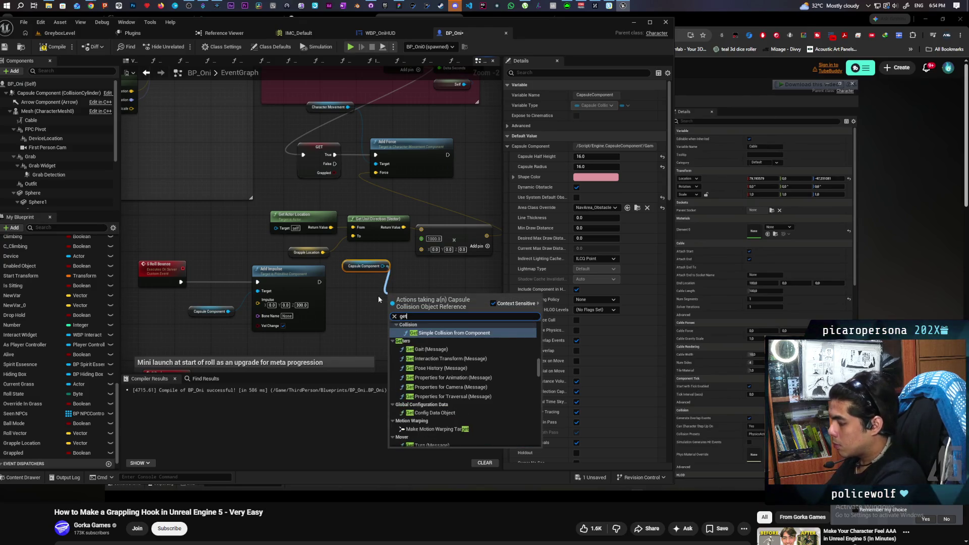
pyautogui.press('Return')
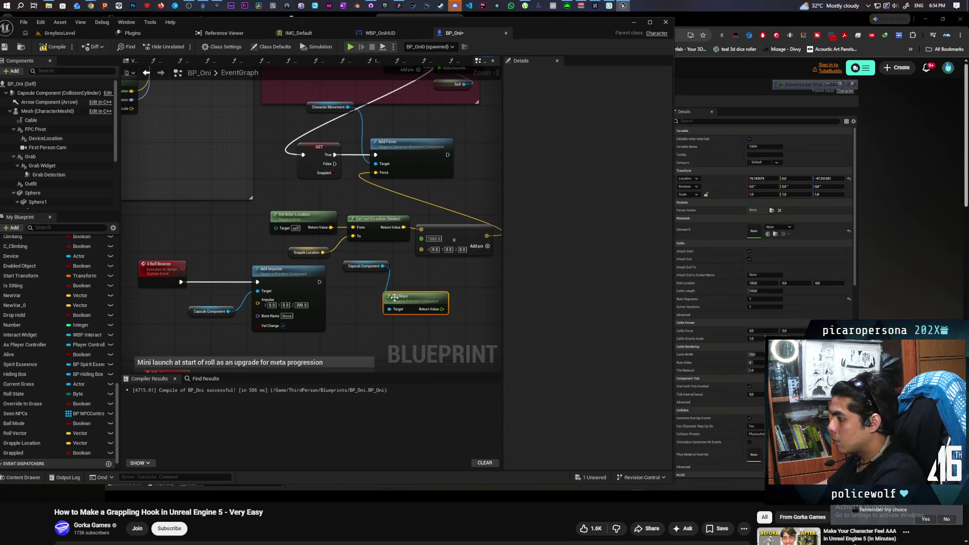
pyautogui.moveTo(442, 309); pyautogui.dragTo(421, 249)
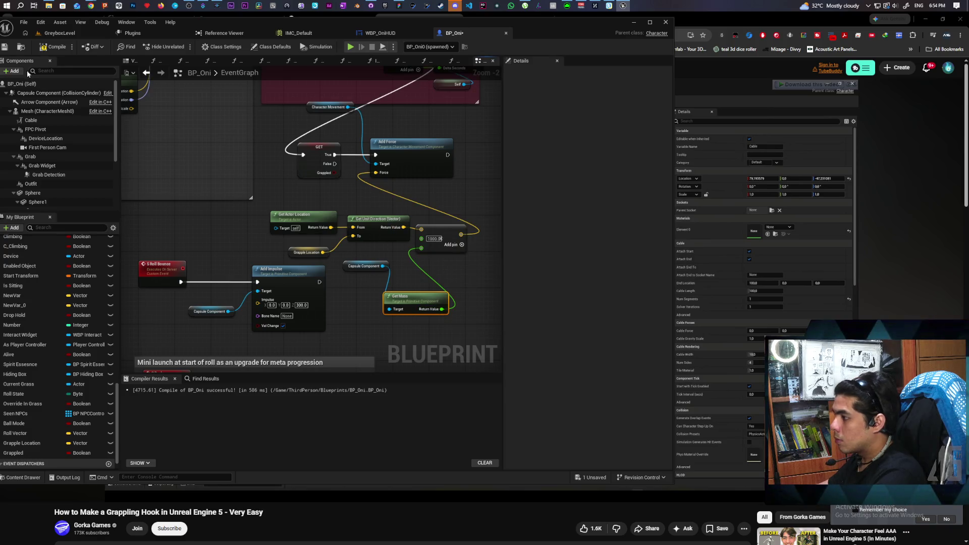
pyautogui.click(60, 33)
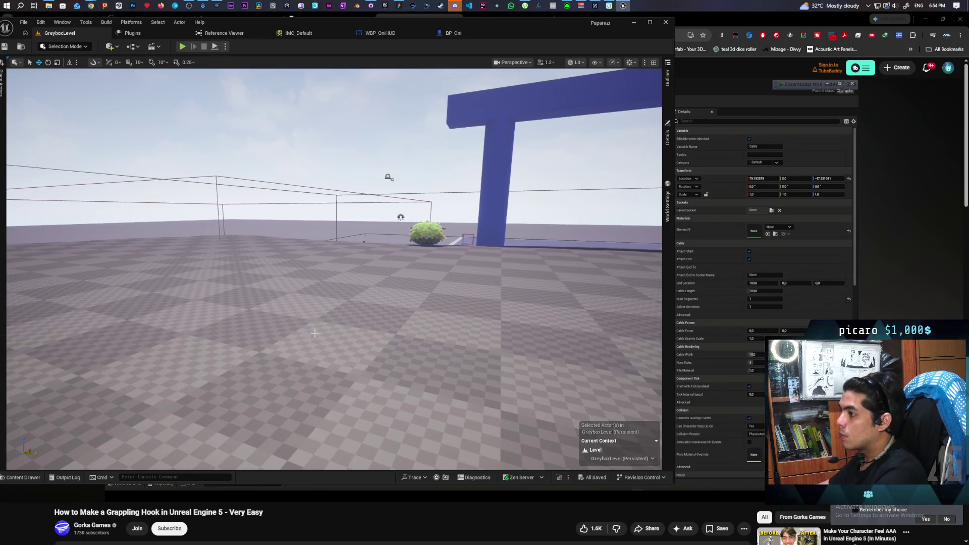
# Play GreyboxLevel, grapple onto the blue pillar, stop, and dismiss the warnings log before returning to BP_Oni
pyautogui.hotkey('alt', 'p')
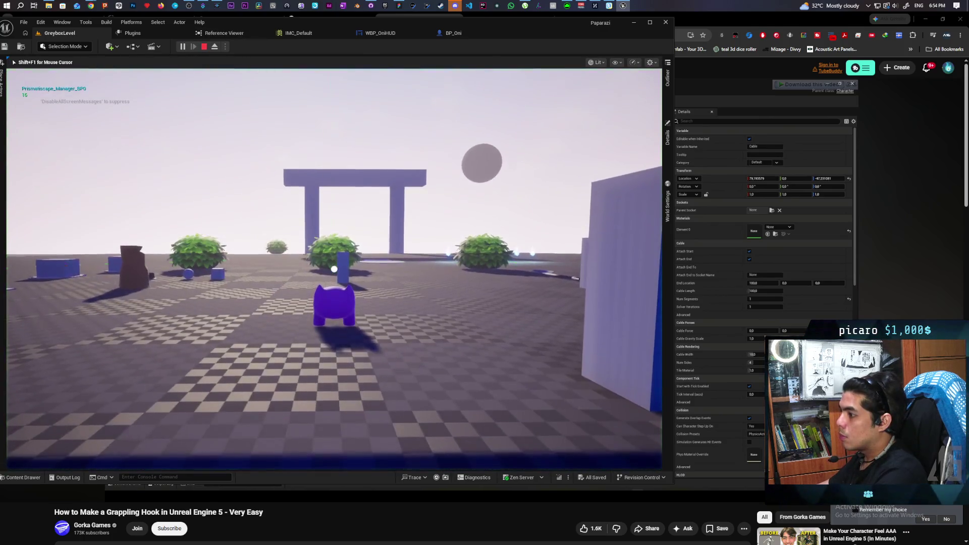
pyautogui.press('w')
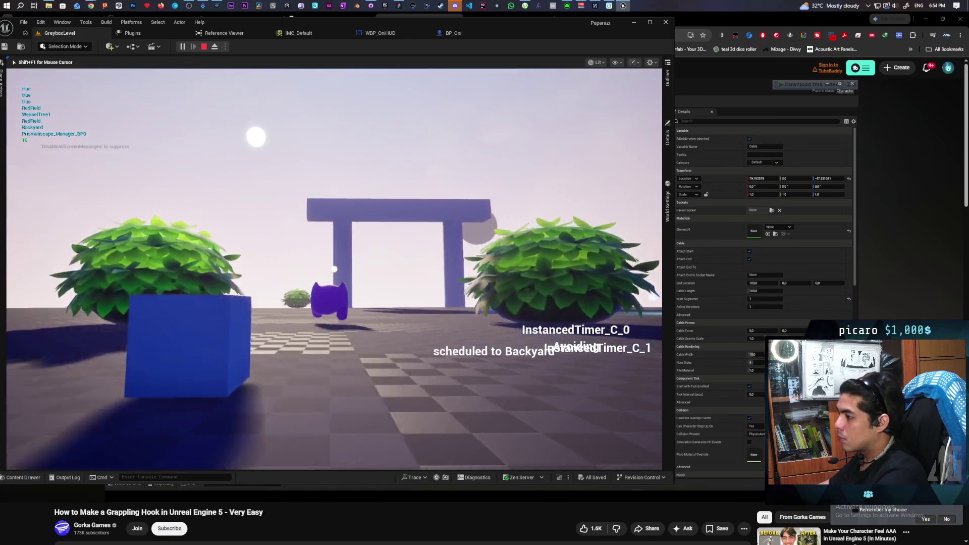
pyautogui.press('e')
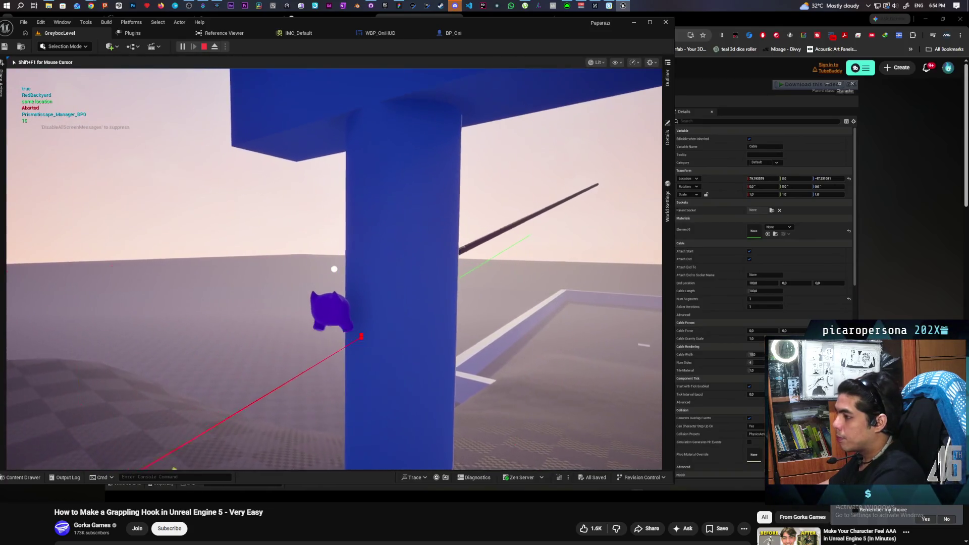
pyautogui.press('Escape')
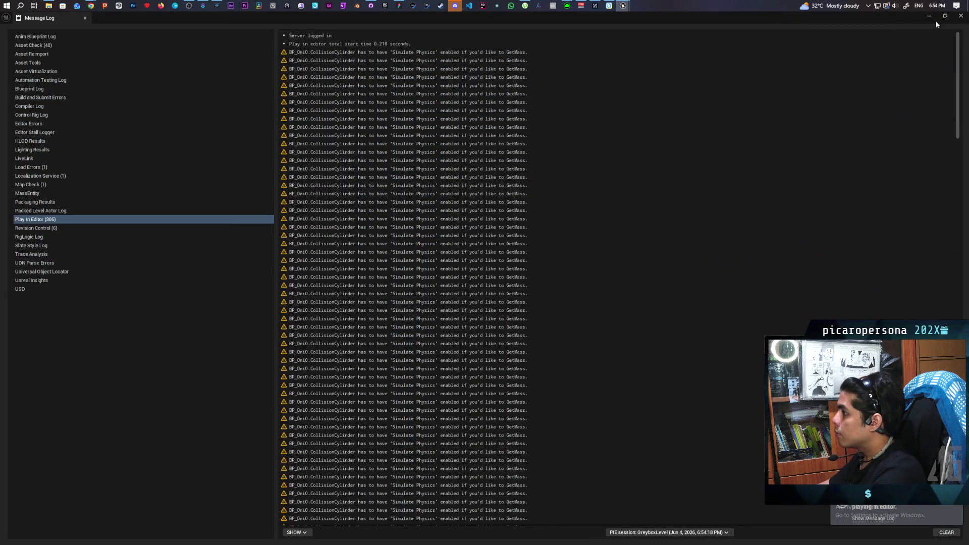
pyautogui.click(961, 16)
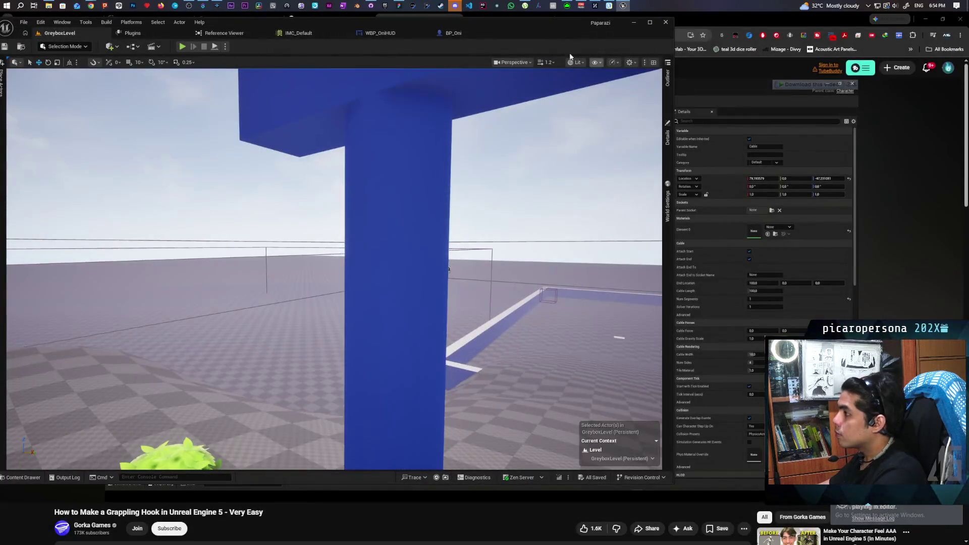
pyautogui.click(462, 36)
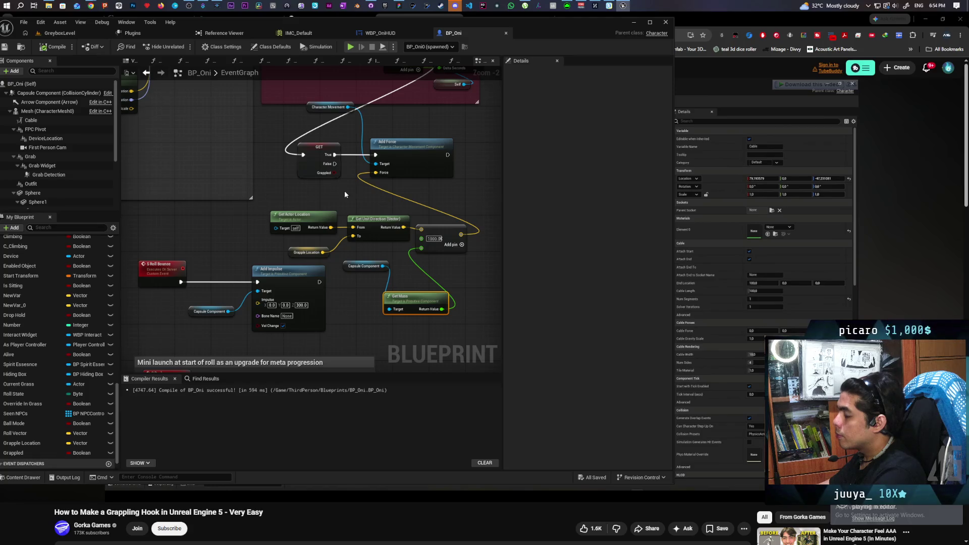
pyautogui.scroll(-4, 345, 194)
pyautogui.moveTo(358, 157); pyautogui.dragTo(430, 150)
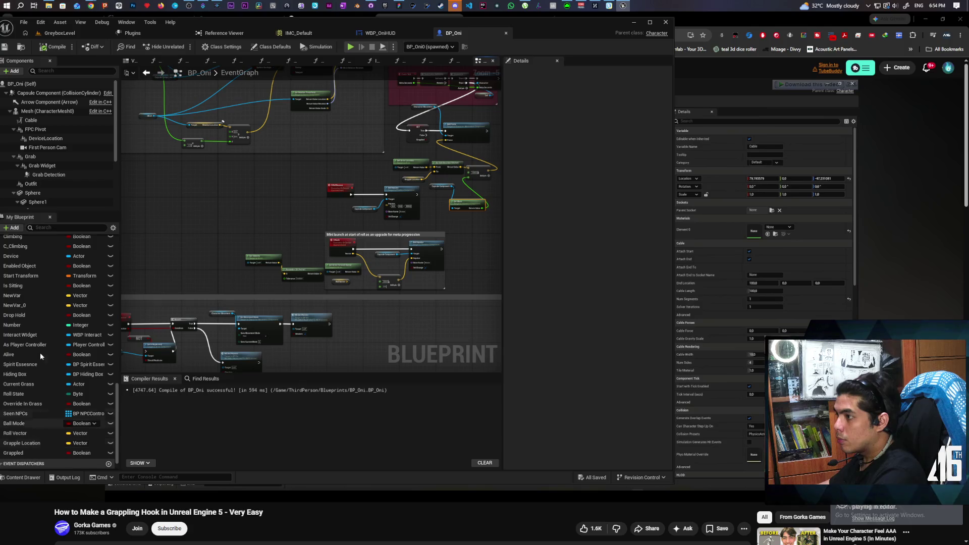
pyautogui.scroll(-7, 237, 215)
pyautogui.scroll(8, 249, 190)
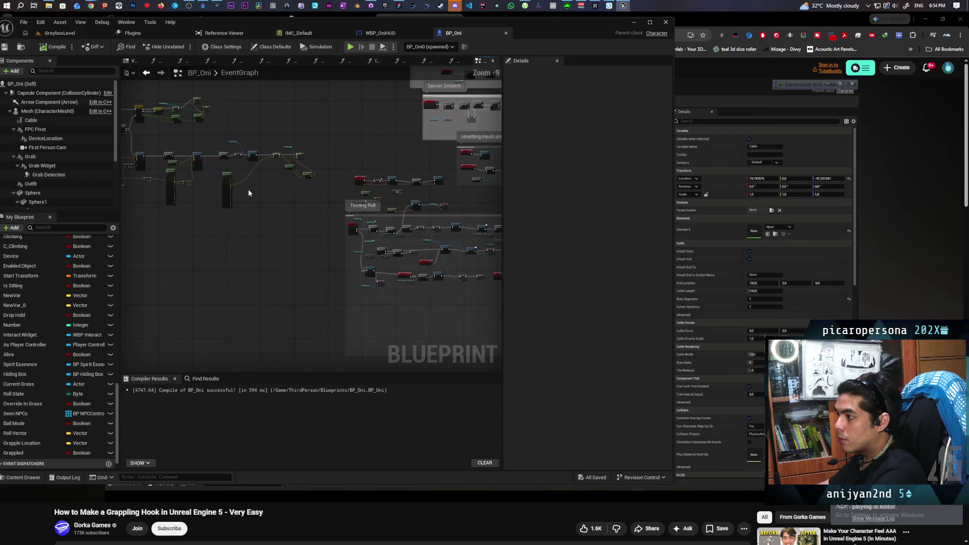
pyautogui.moveTo(288, 183); pyautogui.dragTo(256, 265)
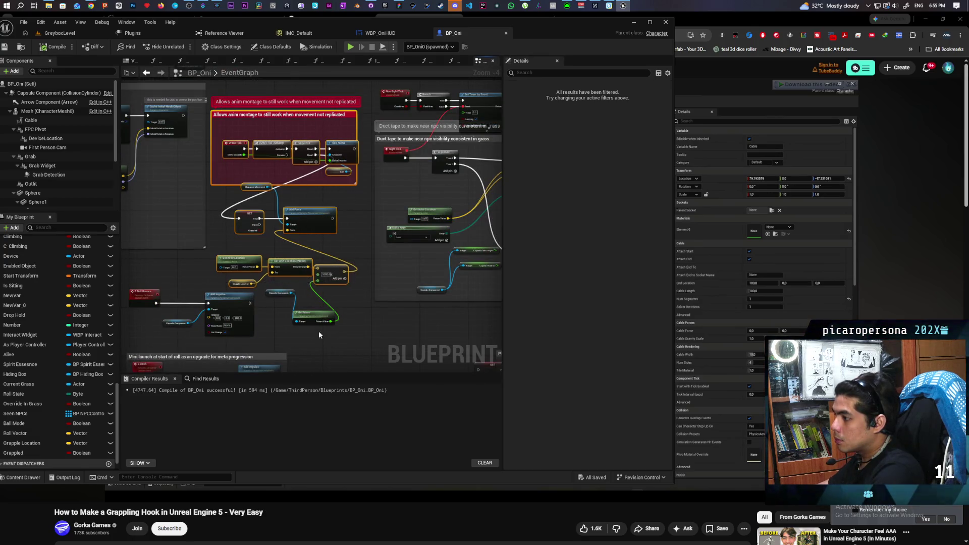
# Switch to the GreyboxLevel level to play-test the grapple on the blue arch
pyautogui.press('capslock')
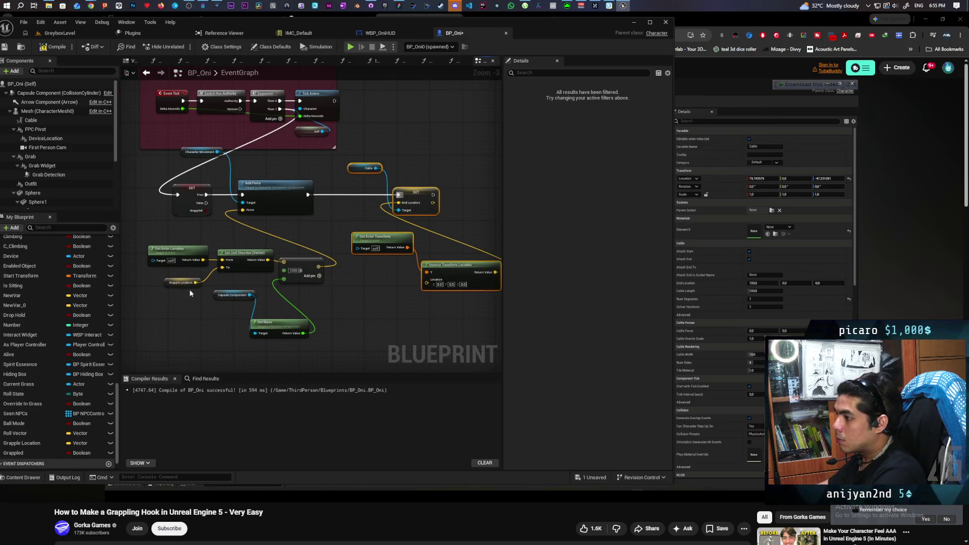
pyautogui.click(71, 34)
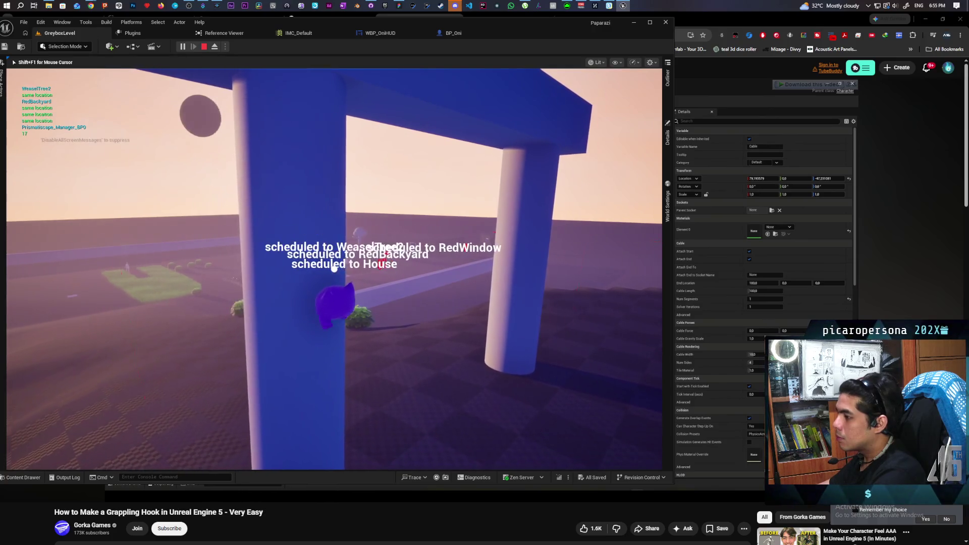
# Stop the play session, close the Simulate Physics warnings log, and go back to BP_Oni
pyautogui.press('Escape')
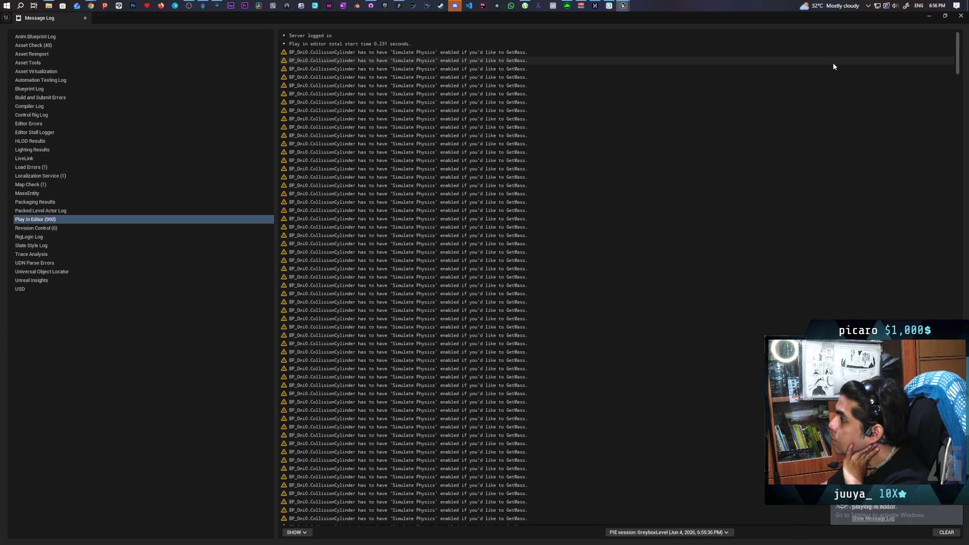
pyautogui.click(961, 16)
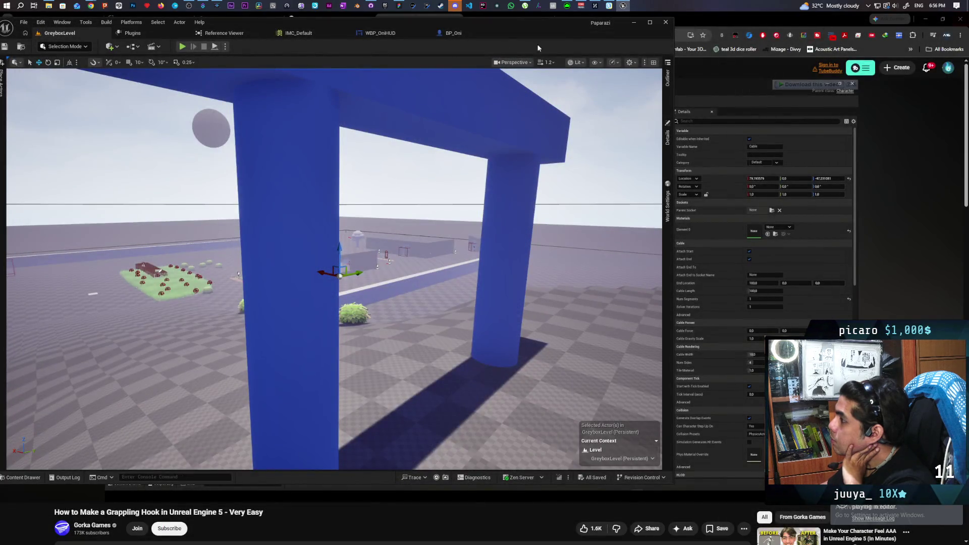
pyautogui.hotkey('ctrl', 'Tab')
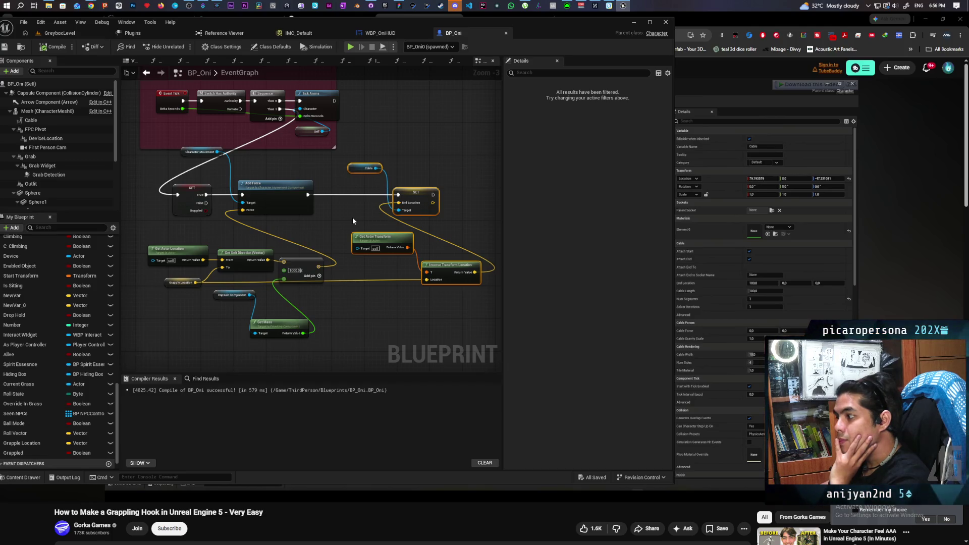
# Undo the Get Mass link and make the Multiply input a float of 100.0, then save
pyautogui.click(35, 111)
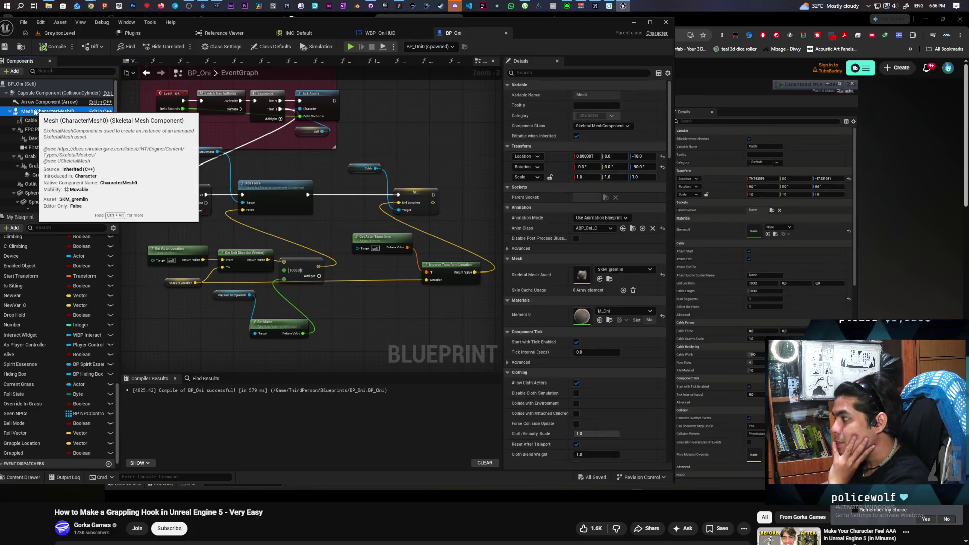
pyautogui.click(57, 94)
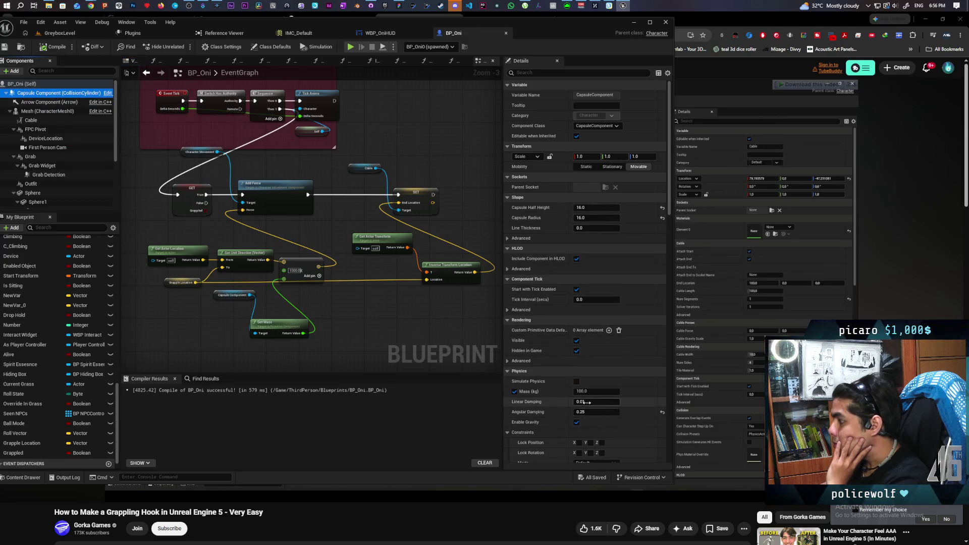
pyautogui.hotkey('ctrl', 'z')
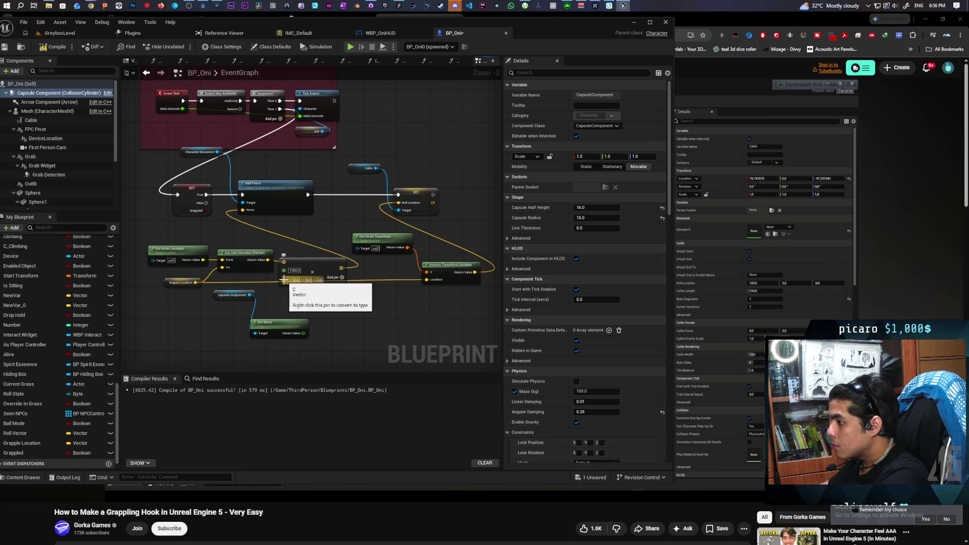
pyautogui.rightClick(288, 282)
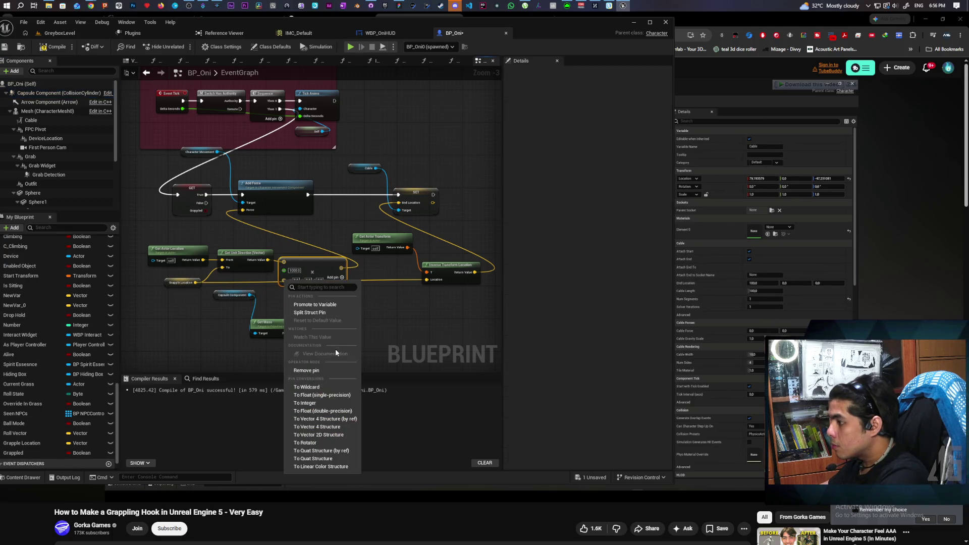
pyautogui.click(323, 395)
pyautogui.write('100')
pyautogui.press('Return')
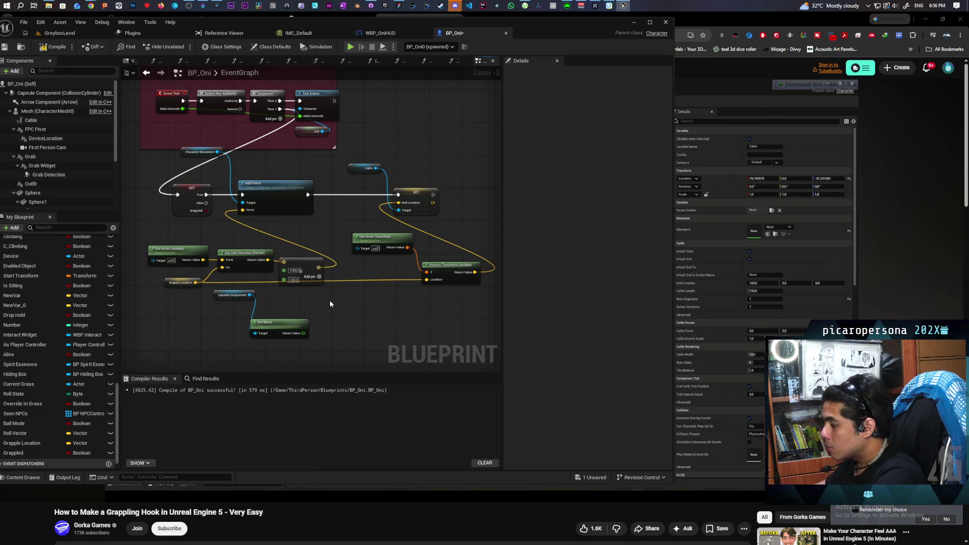
pyautogui.hotkey('ctrl', 's')
# Connect the execution wire to the GET node and compile BP_Oni
pyautogui.moveTo(342, 326)
pyautogui.mouseDown()
pyautogui.moveTo(305, 319)
pyautogui.moveTo(319, 316)
pyautogui.mouseUp()
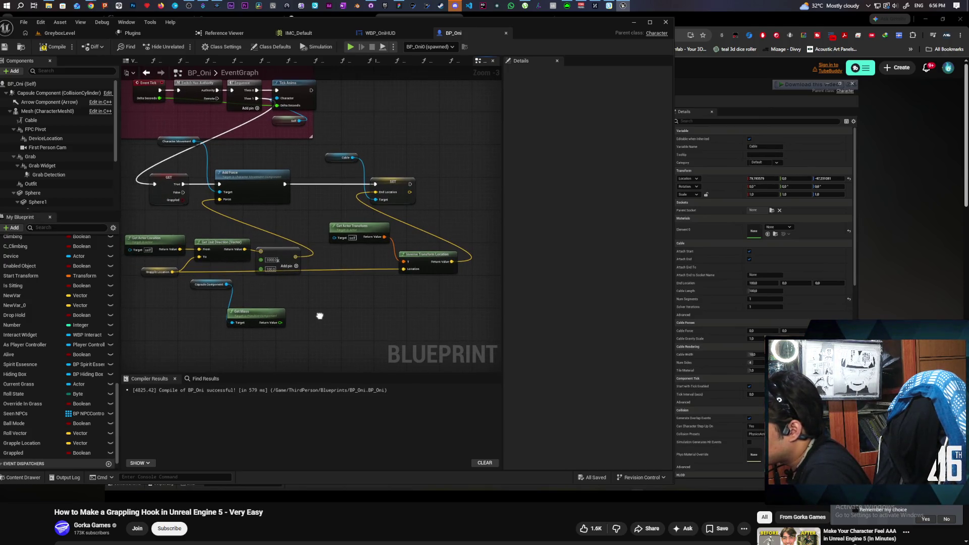
pyautogui.moveTo(149, 186); pyautogui.dragTo(154, 184)
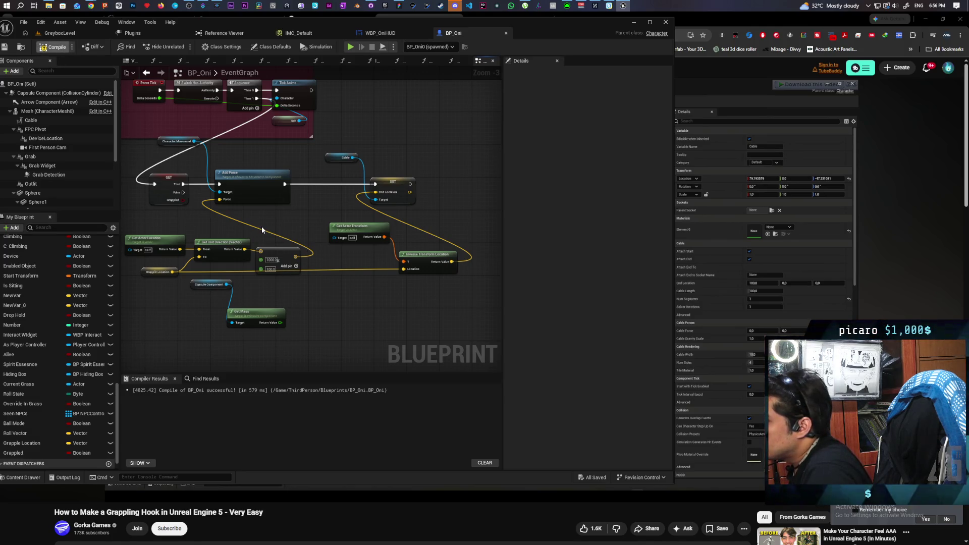
pyautogui.press('F7')
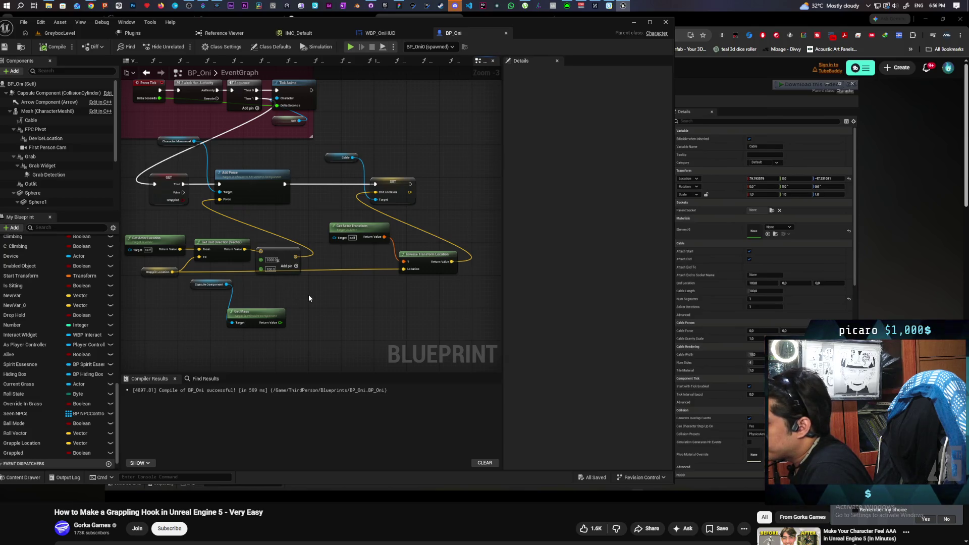
pyautogui.moveTo(309, 298)
pyautogui.mouseDown()
pyautogui.moveTo(310, 315)
pyautogui.moveTo(301, 309)
pyautogui.moveTo(328, 301)
pyautogui.mouseUp()
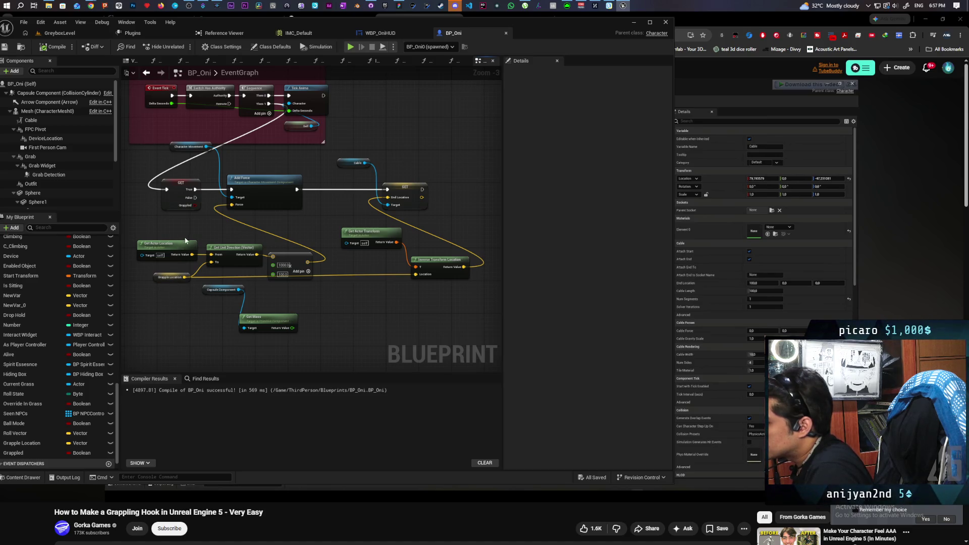
# Paste Get Actor Location and Grapple Location and add a Distance (Vector) node between them
pyautogui.click(181, 281)
pyautogui.moveTo(431, 177); pyautogui.dragTo(307, 201)
pyautogui.hotkey('ctrl', 'v')
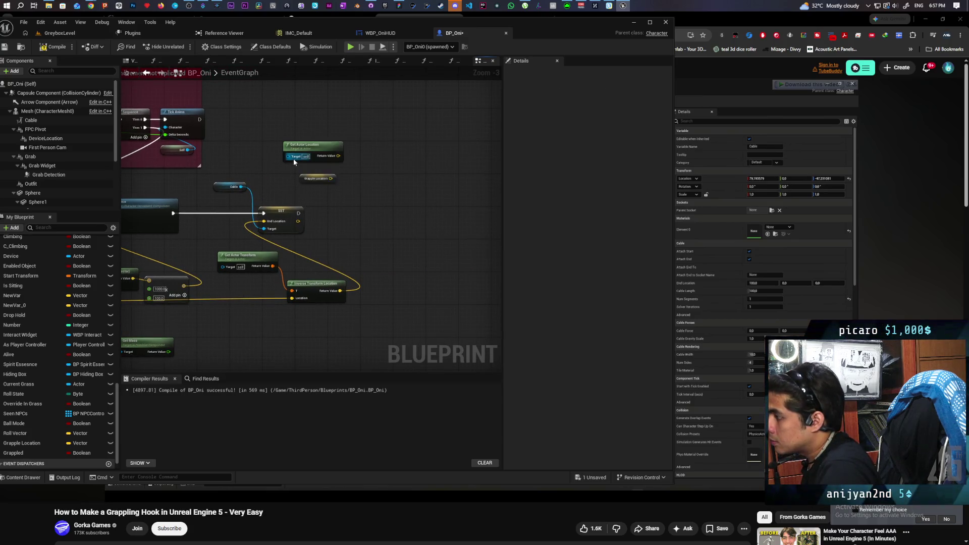
pyautogui.moveTo(340, 154); pyautogui.dragTo(356, 177)
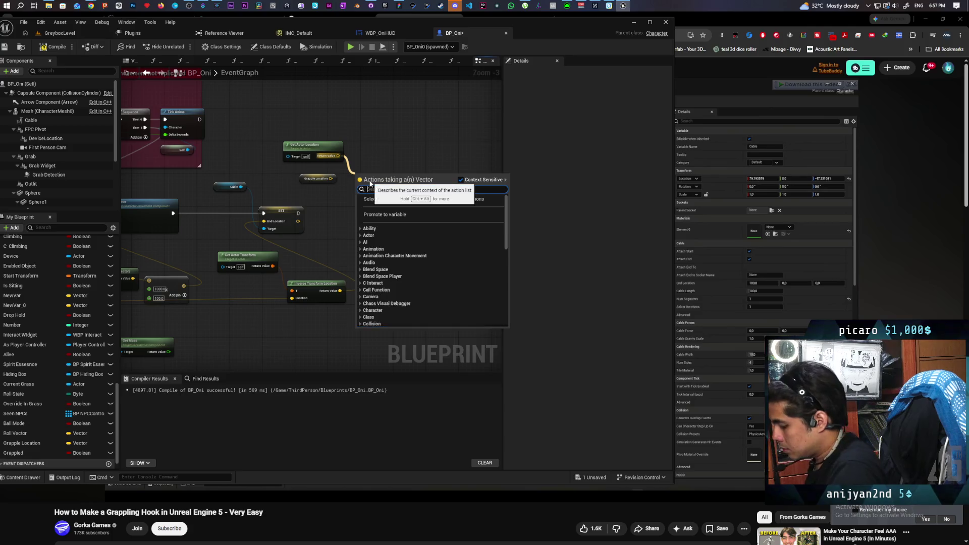
pyautogui.write('Dis')
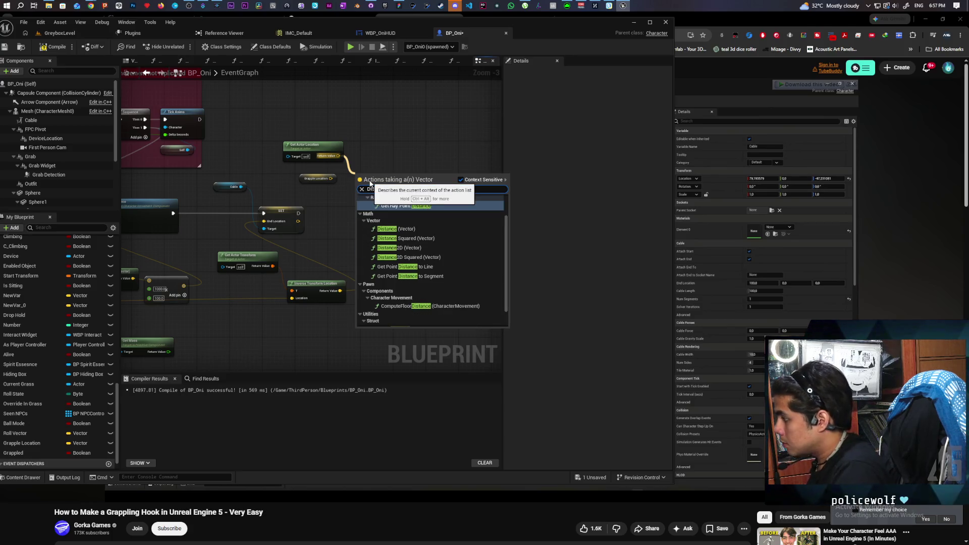
pyautogui.click(413, 227)
pyautogui.moveTo(330, 179)
pyautogui.mouseDown()
pyautogui.moveTo(351, 189)
pyautogui.moveTo(268, 187)
pyautogui.mouseUp()
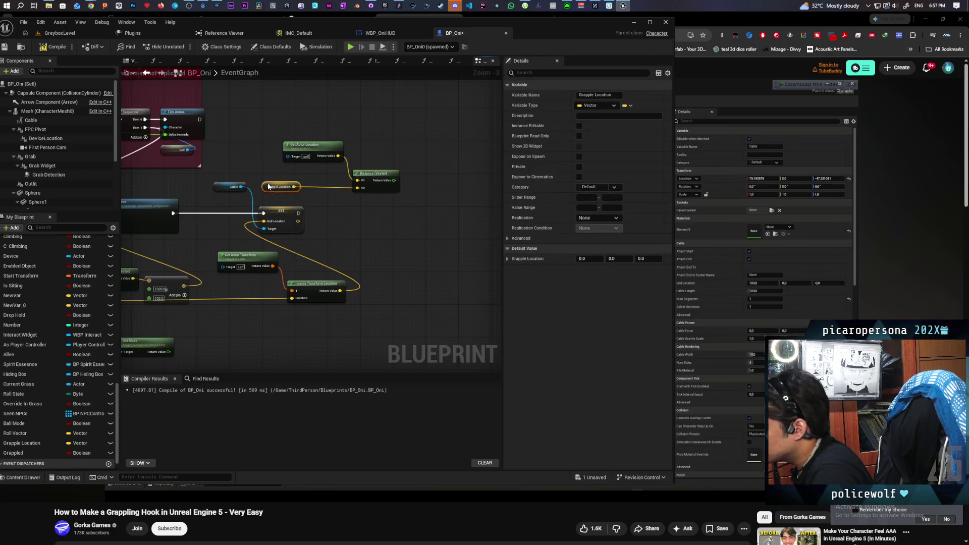
pyautogui.moveTo(311, 146); pyautogui.dragTo(269, 149)
# Branch on distance less than 50 after the SET node, setting Grappled when true; compile and save
pyautogui.moveTo(372, 173)
pyautogui.mouseDown()
pyautogui.moveTo(330, 160)
pyautogui.moveTo(389, 186)
pyautogui.moveTo(378, 181)
pyautogui.mouseUp()
pyautogui.write('<')
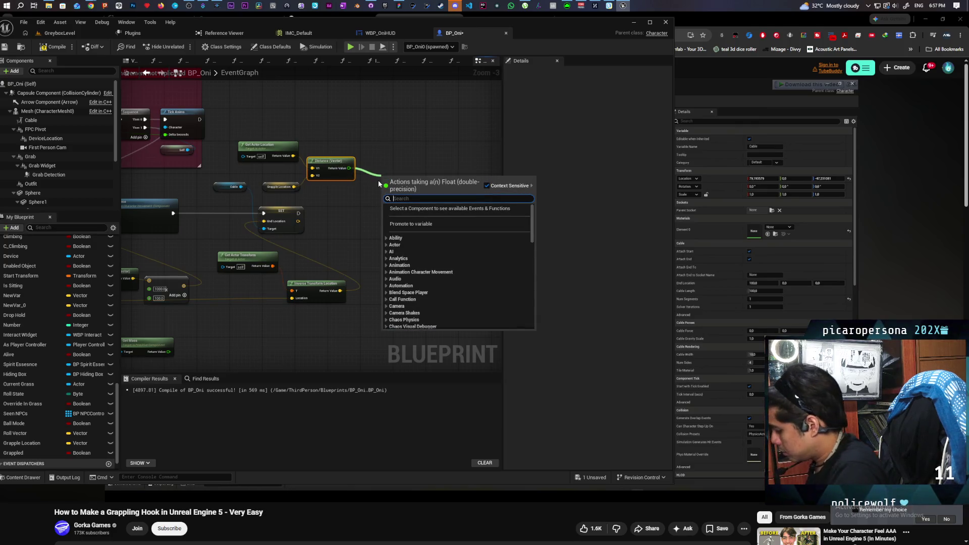
pyautogui.press('Return')
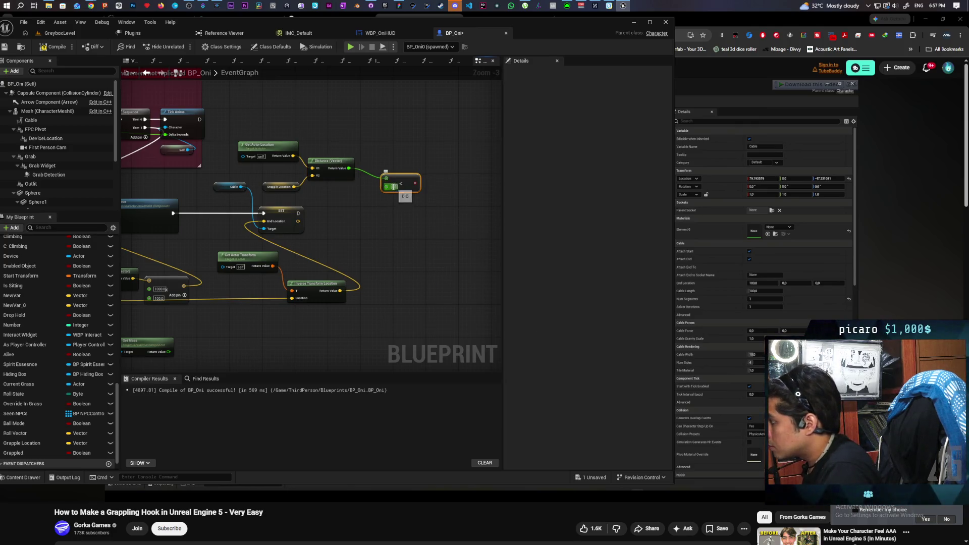
pyautogui.click(407, 160)
pyautogui.click(359, 210)
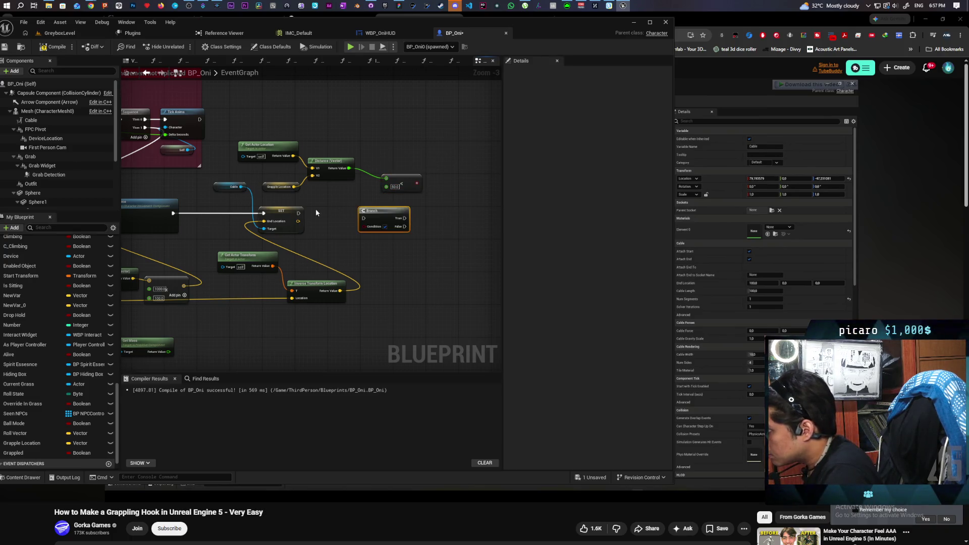
pyautogui.moveTo(299, 214); pyautogui.dragTo(362, 218)
pyautogui.moveTo(382, 211)
pyautogui.mouseDown()
pyautogui.moveTo(349, 210)
pyautogui.moveTo(362, 221)
pyautogui.mouseUp()
pyautogui.moveTo(403, 184); pyautogui.dragTo(332, 193)
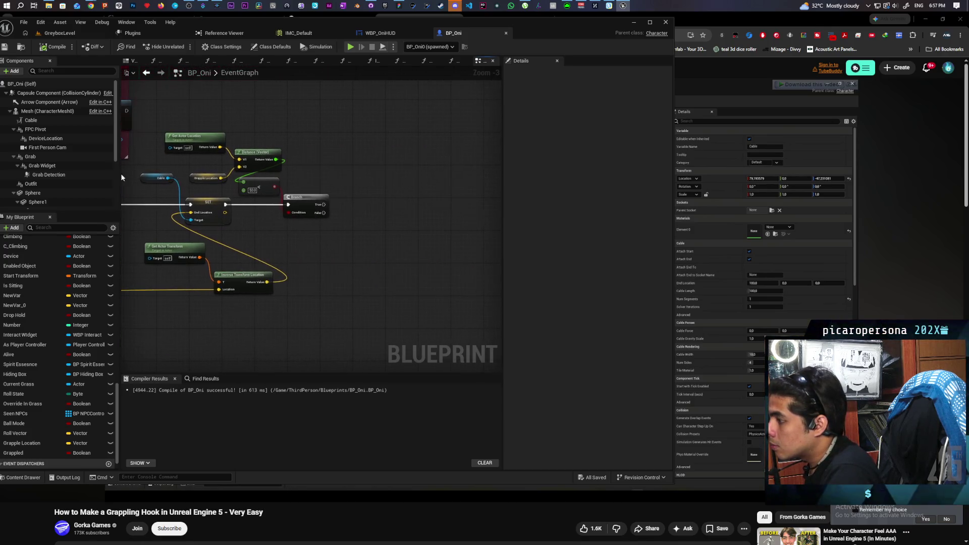
pyautogui.moveTo(325, 208); pyautogui.dragTo(368, 208)
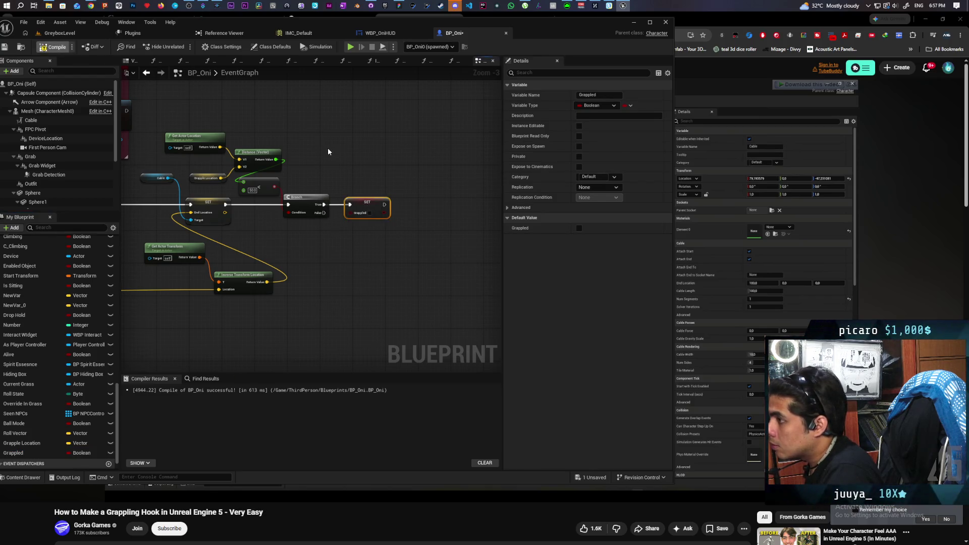
pyautogui.hotkey('ctrl', 's')
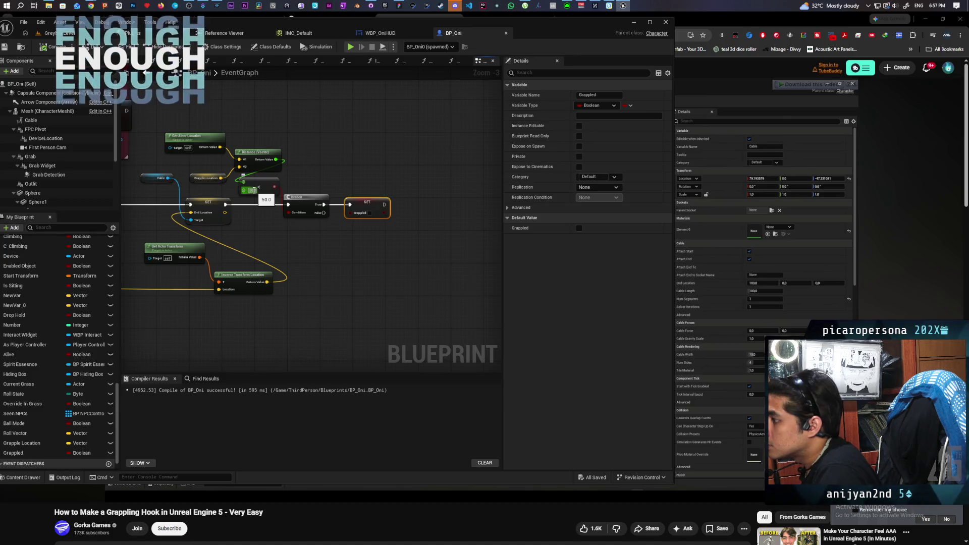
# Lower the distance comparison threshold to 25 and recompile and save BP_Oni
pyautogui.click(252, 190)
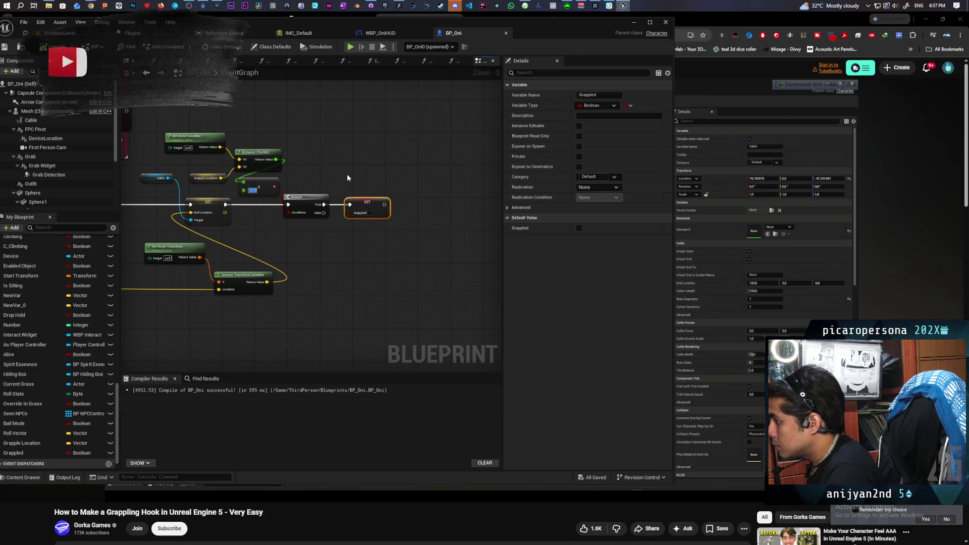
pyautogui.write('25')
pyautogui.click(347, 178)
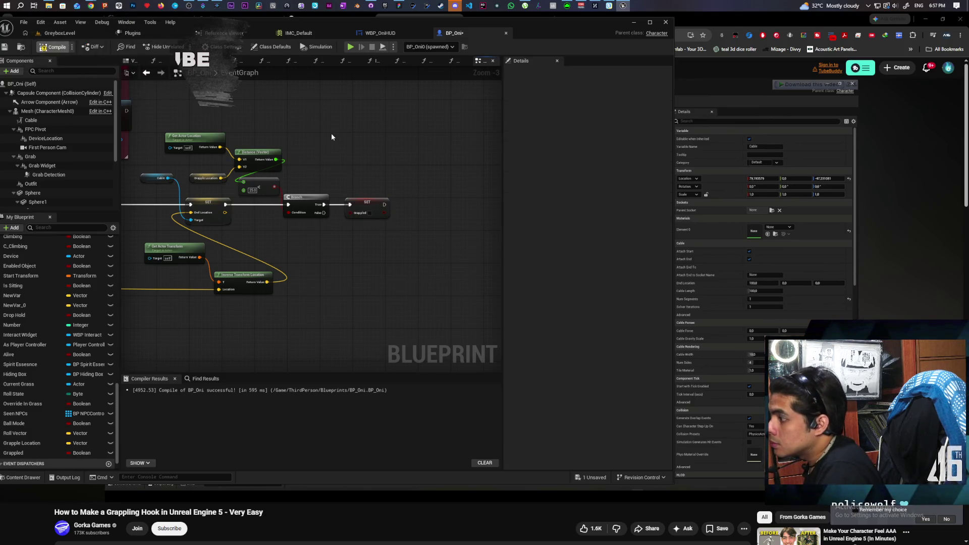
pyautogui.hotkey('ctrl', 's')
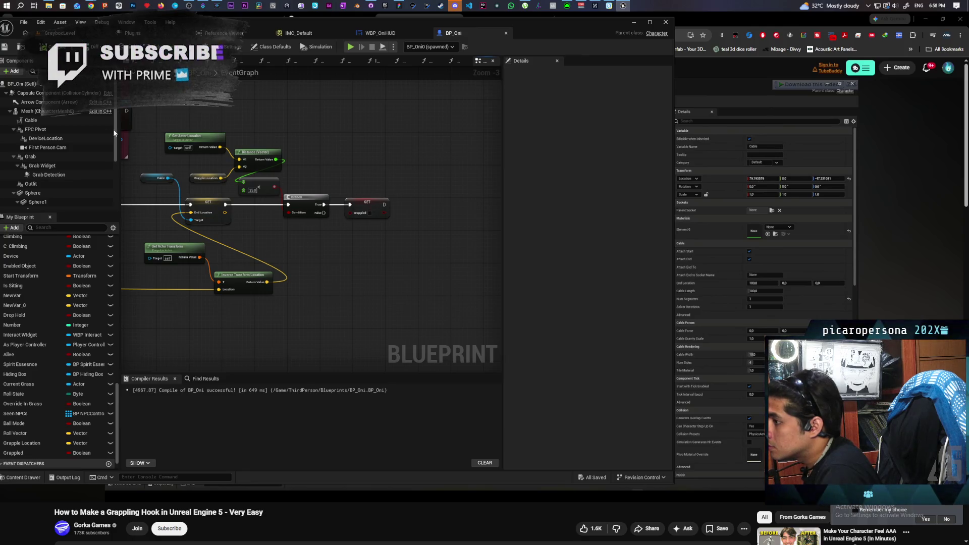
pyautogui.rightClick(359, 158)
# Add Set Movement Mode set to Falling after SET Grappled, save BP_Oni, and return to GreyboxLevel
pyautogui.write('SET MOVEMENT MODE')
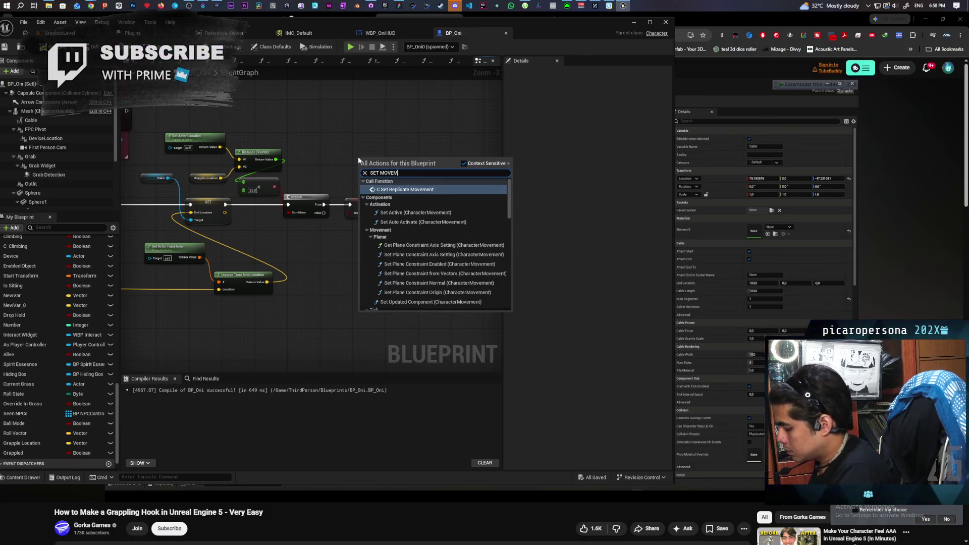
pyautogui.press('Return')
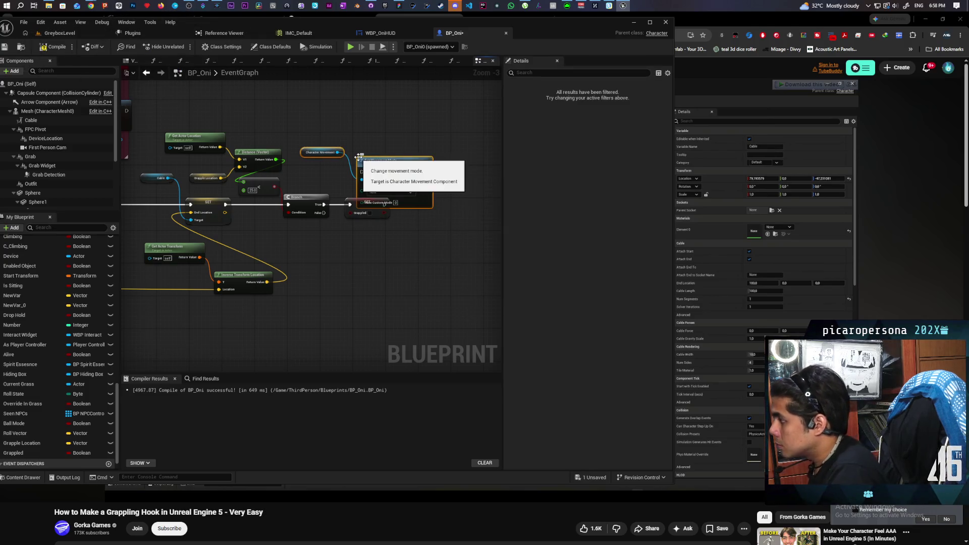
pyautogui.moveTo(390, 176)
pyautogui.mouseDown()
pyautogui.moveTo(433, 195)
pyautogui.moveTo(385, 204)
pyautogui.mouseUp()
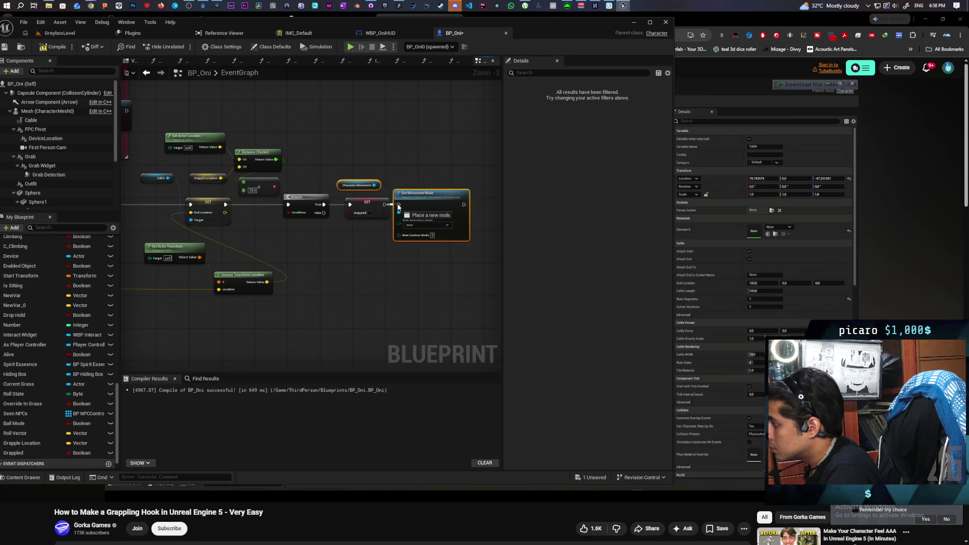
pyautogui.click(438, 225)
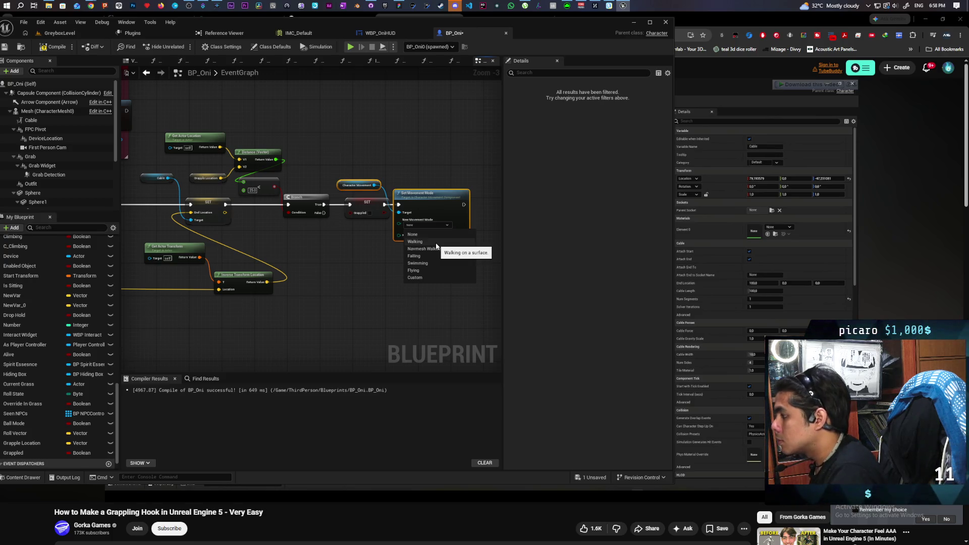
pyautogui.press('Escape')
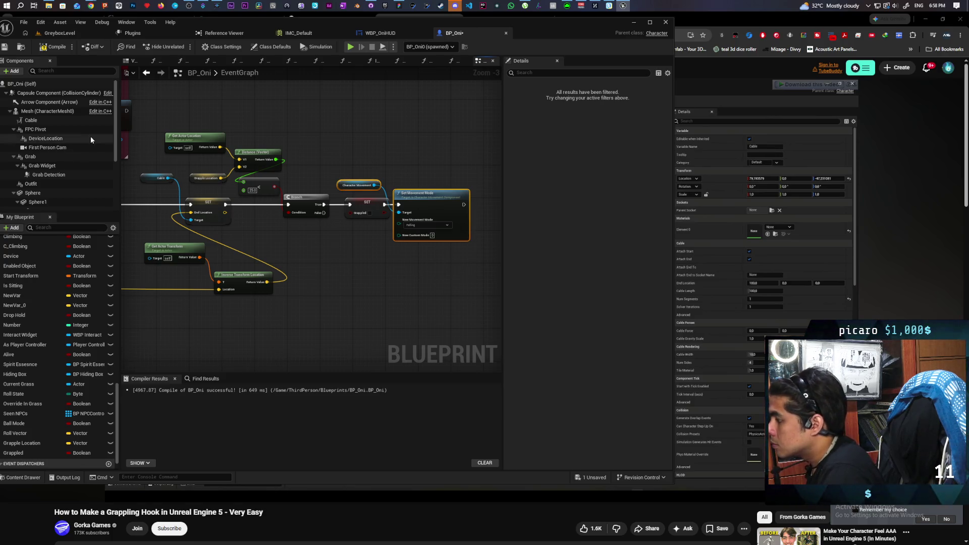
pyautogui.hotkey('ctrl', 's')
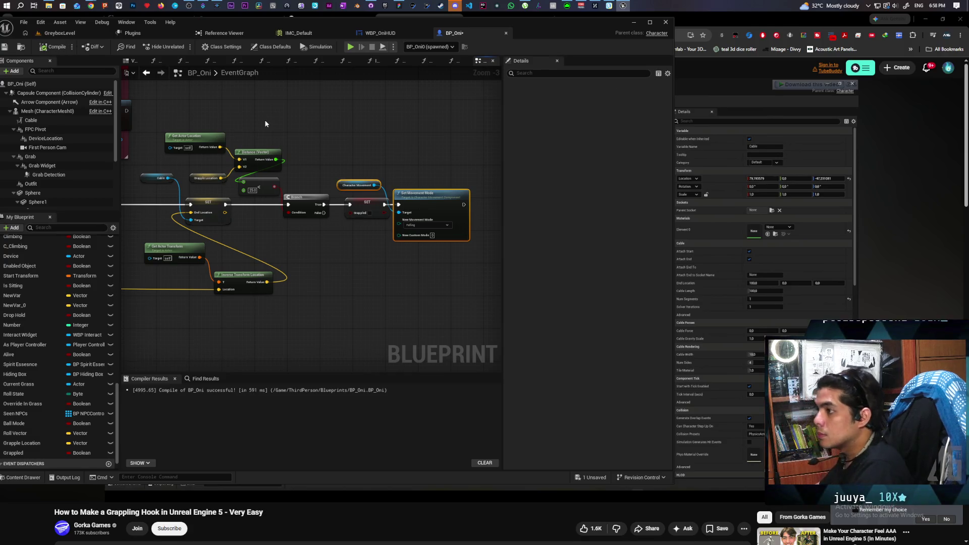
pyautogui.click(59, 33)
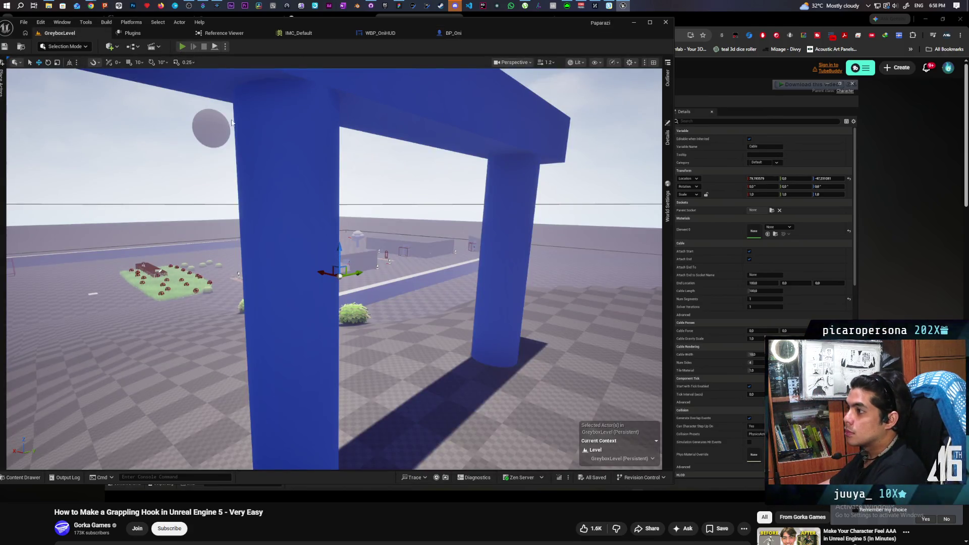
# Play-test GreyboxLevel by grappling onto the gate pillar and walking along the ledge, then stop
pyautogui.click(182, 47)
pyautogui.press('w')
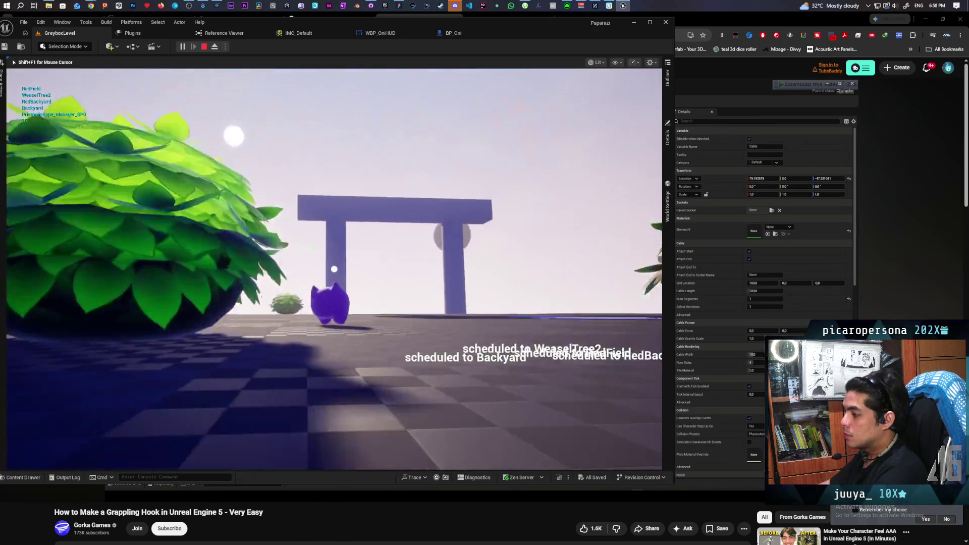
pyautogui.click(334, 269)
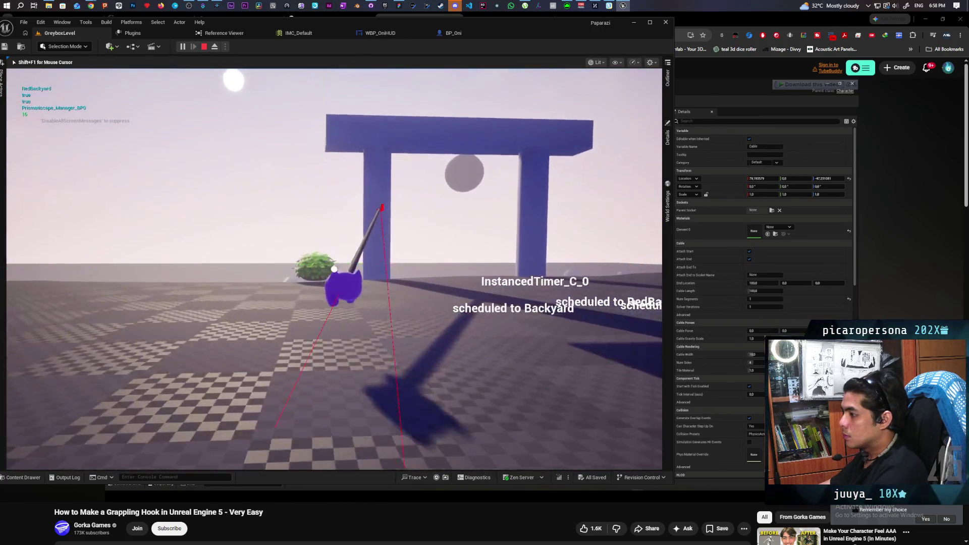
pyautogui.press('w')
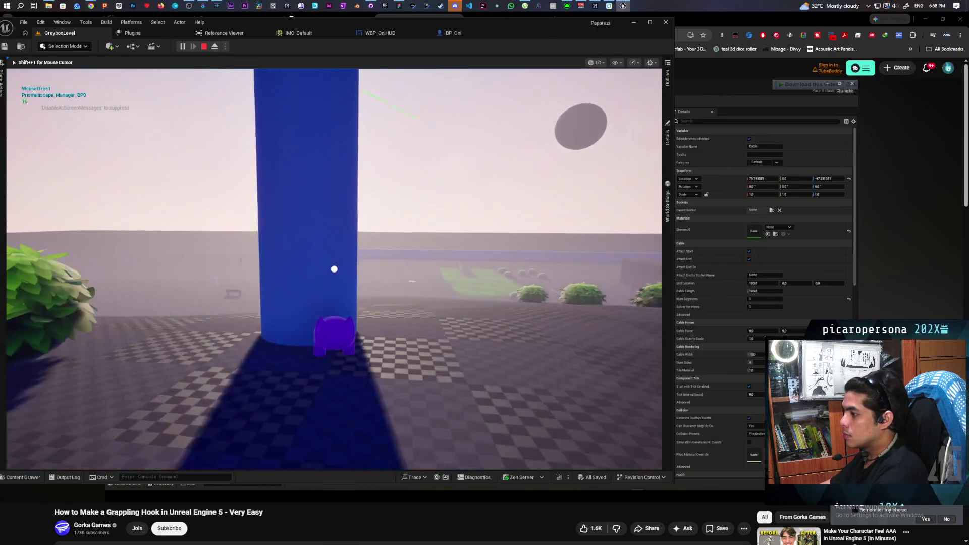
pyautogui.press('w')
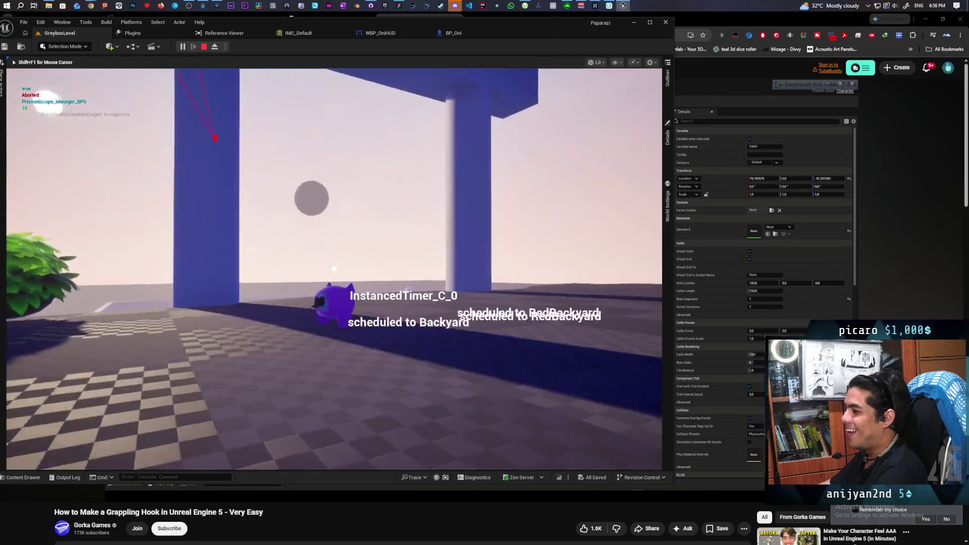
pyautogui.press('s')
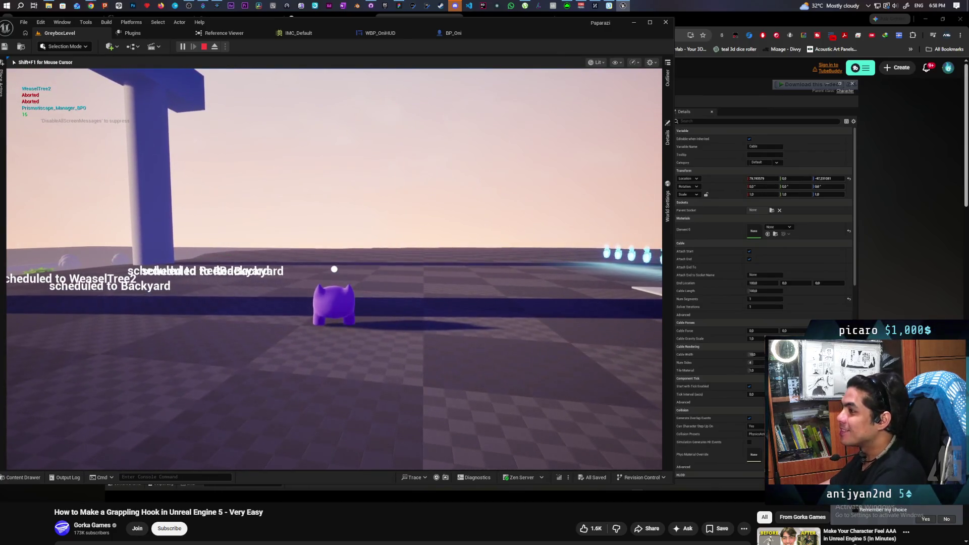
pyautogui.press('Escape')
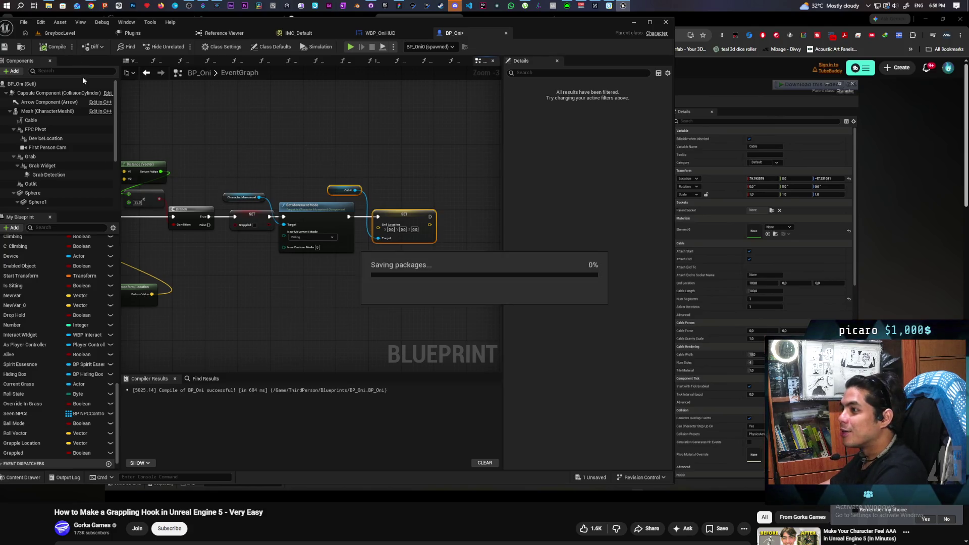
# Switch to GreyboxLevel and start another play test, moving the character around
pyautogui.click(68, 35)
pyautogui.hotkey('alt', 'p')
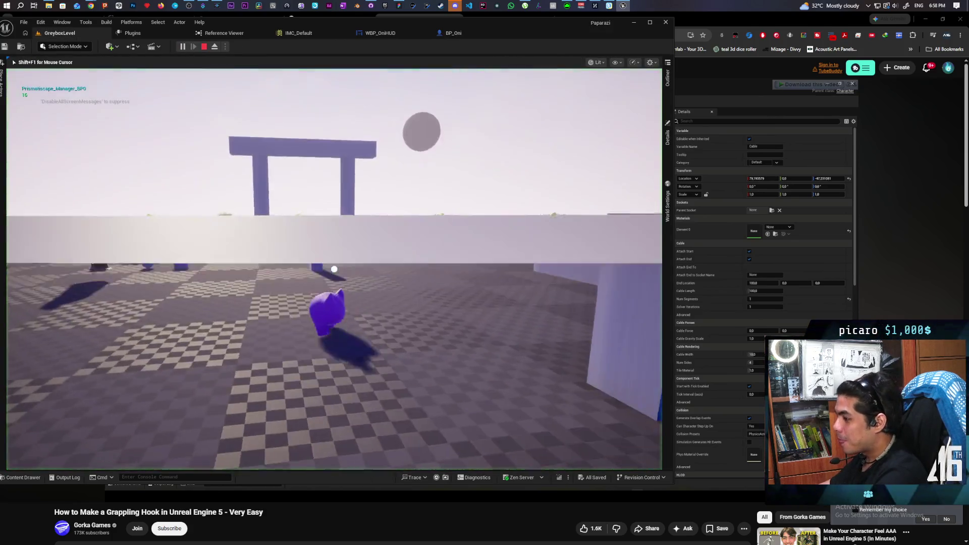
pyautogui.press('a')
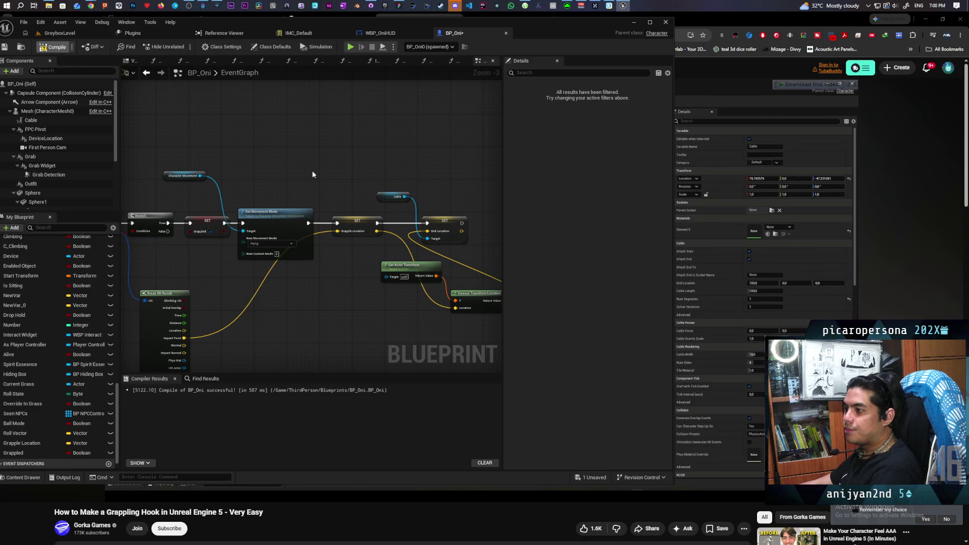
# Locate the Event Primary Thumbstick OR node in BP_Oni, add a third input pin, and save
pyautogui.hotkey('ctrl', 's')
pyautogui.scroll(-5, 317, 168)
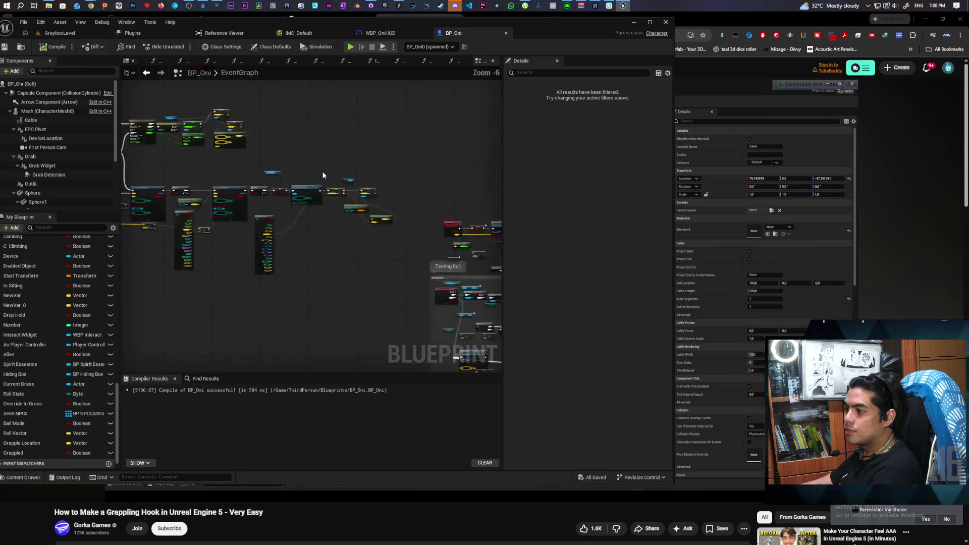
pyautogui.moveTo(319, 246)
pyautogui.mouseDown()
pyautogui.moveTo(310, 275)
pyautogui.moveTo(480, 277)
pyautogui.moveTo(150, 205)
pyautogui.mouseUp()
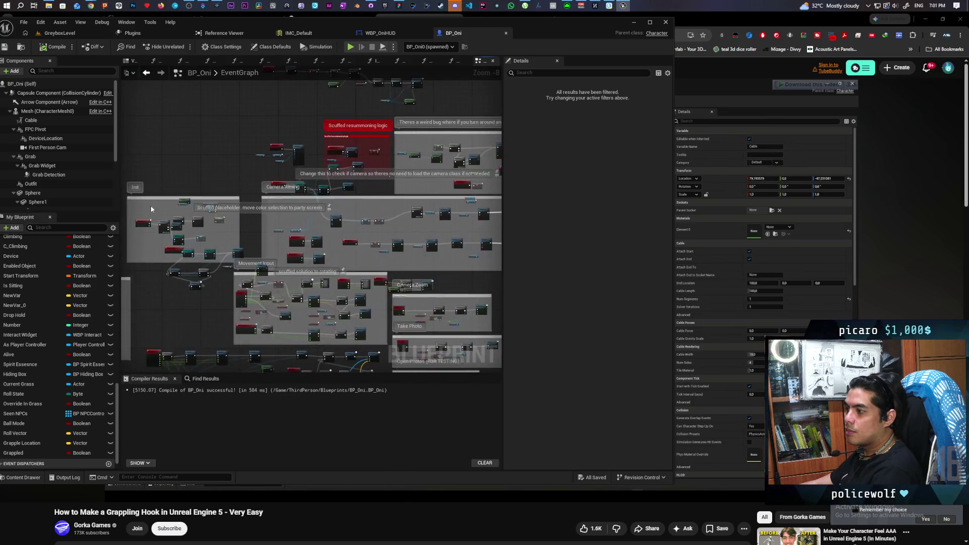
pyautogui.scroll(8, 247, 237)
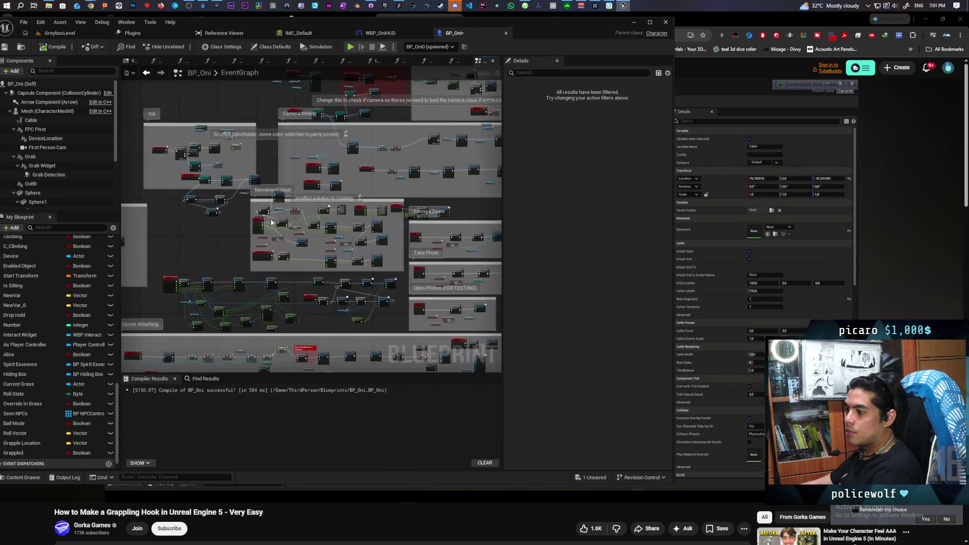
pyautogui.moveTo(277, 269); pyautogui.dragTo(300, 231)
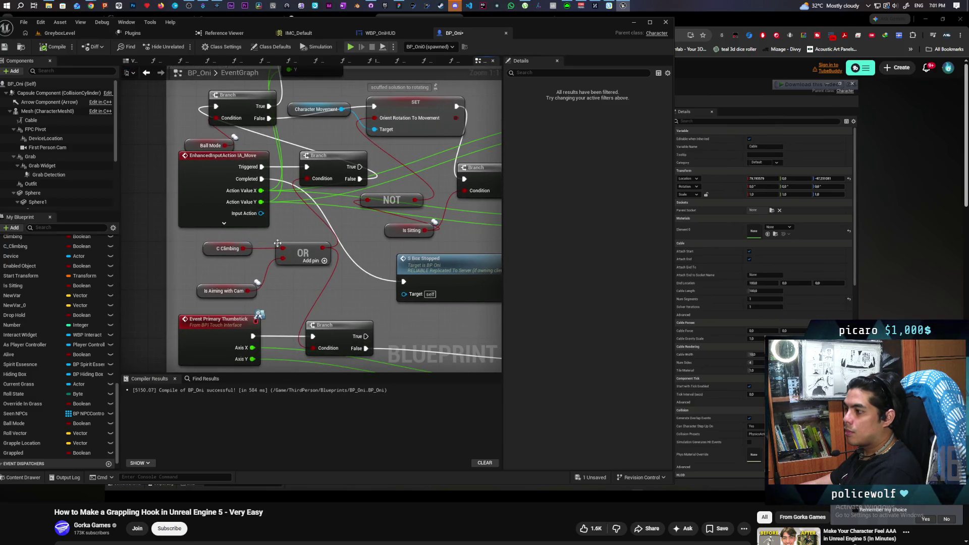
pyautogui.moveTo(199, 291); pyautogui.dragTo(190, 272)
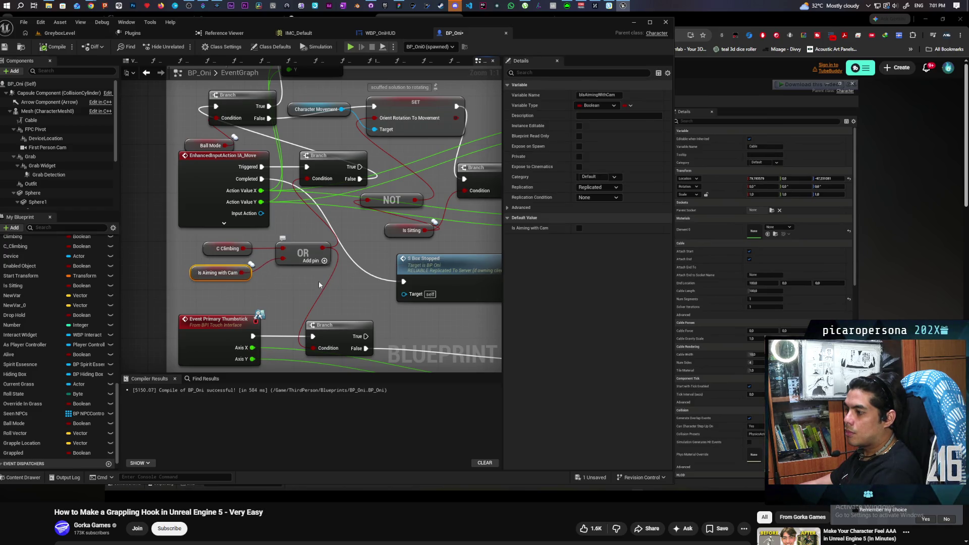
pyautogui.click(324, 260)
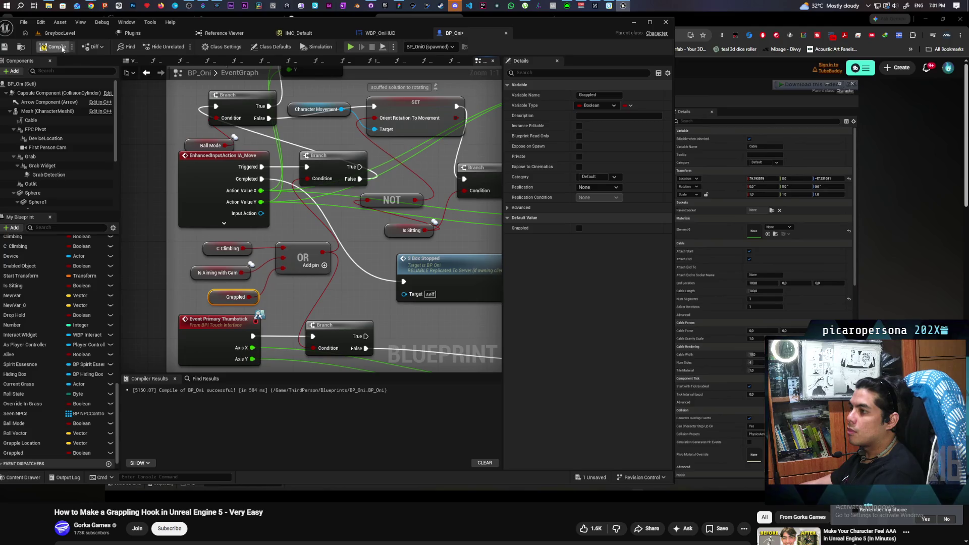
pyautogui.hotkey('ctrl', 's')
# Play-test GreyboxLevel and fire the grapple hook at the blue pillar
pyautogui.click(96, 32)
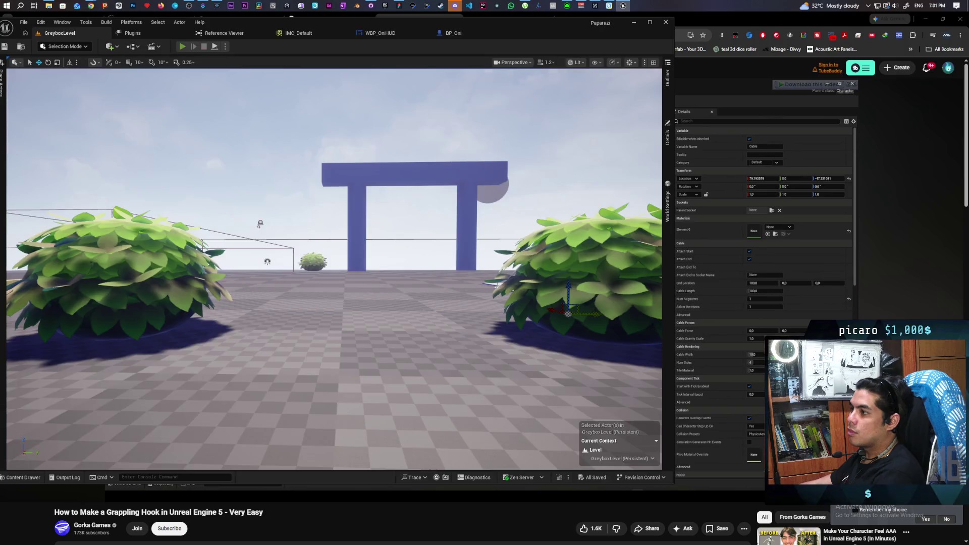
pyautogui.hotkey('alt', 'p')
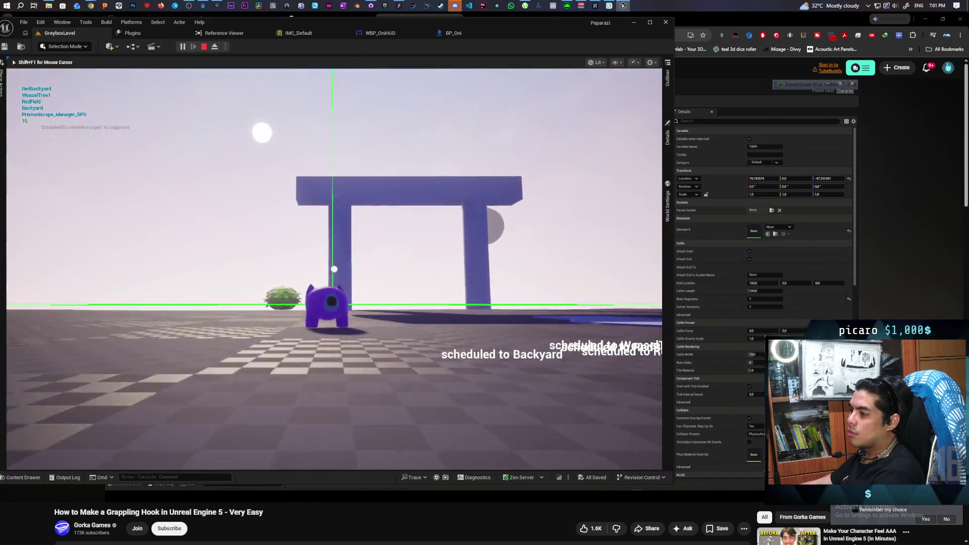
pyautogui.click(334, 269)
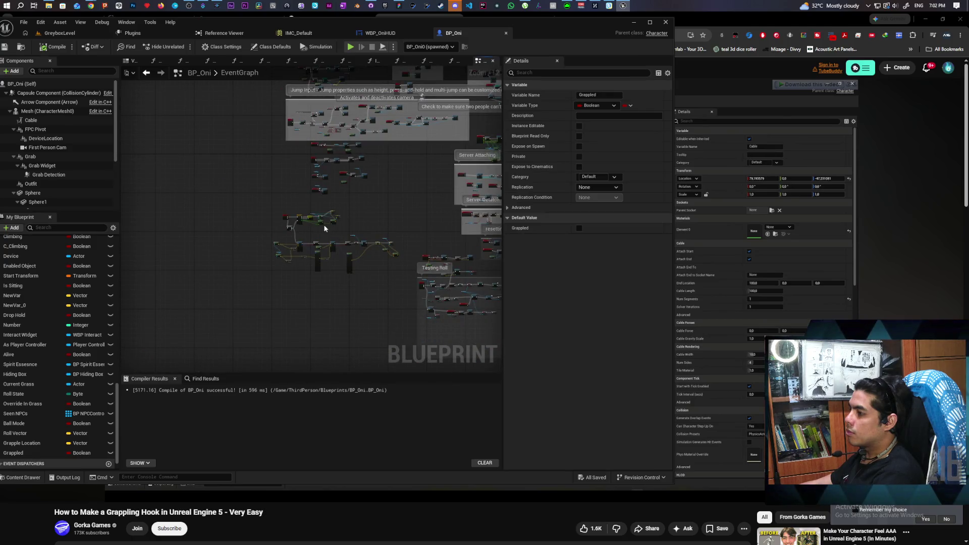
# Move the C Force End Roll event node beside the S Ball Mode node
pyautogui.scroll(4, 317, 230)
pyautogui.scroll(1, 313, 232)
pyautogui.moveTo(314, 232)
pyautogui.mouseDown()
pyautogui.moveTo(363, 179)
pyautogui.moveTo(391, 210)
pyautogui.moveTo(391, 225)
pyautogui.mouseUp()
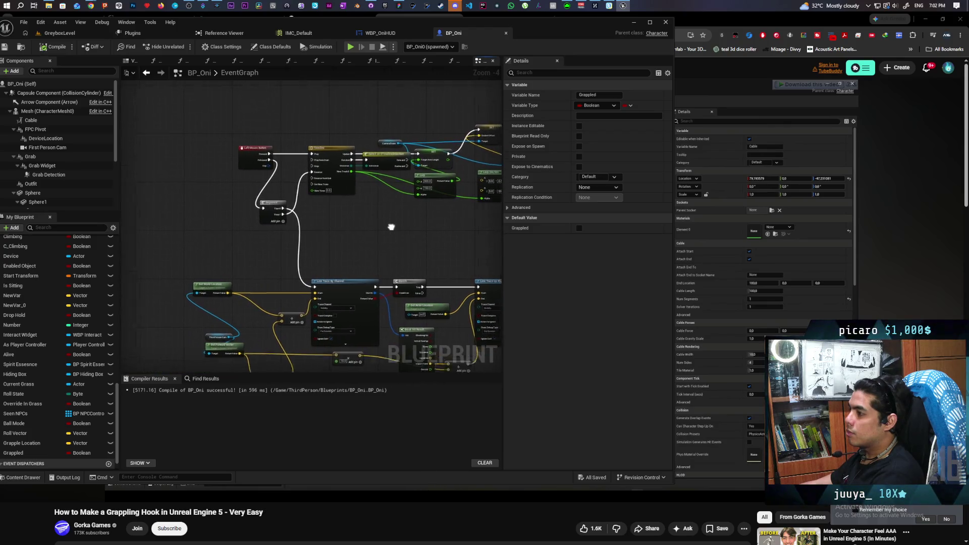
pyautogui.scroll(-6, 329, 219)
pyautogui.scroll(9, 325, 252)
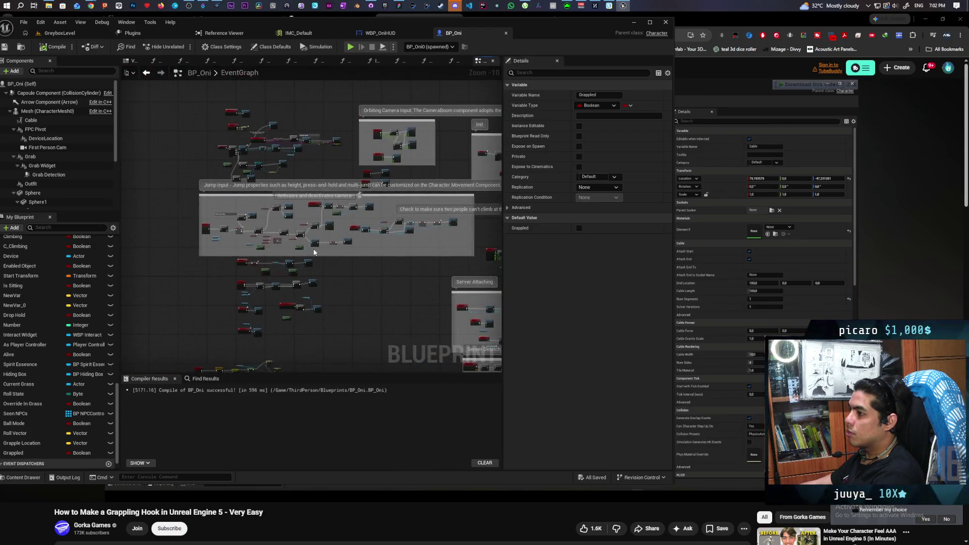
pyautogui.scroll(-3, 324, 269)
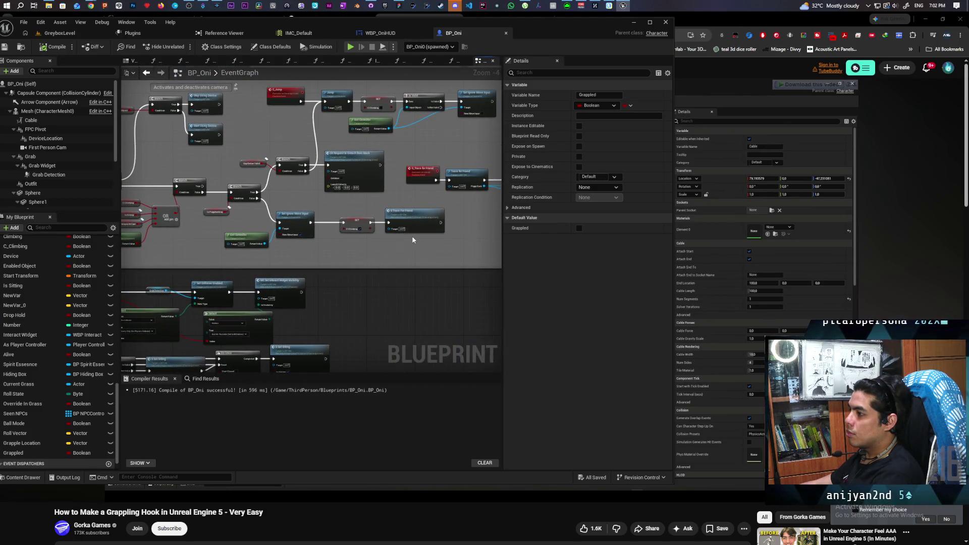
pyautogui.scroll(2, 412, 240)
pyautogui.scroll(-3, 412, 240)
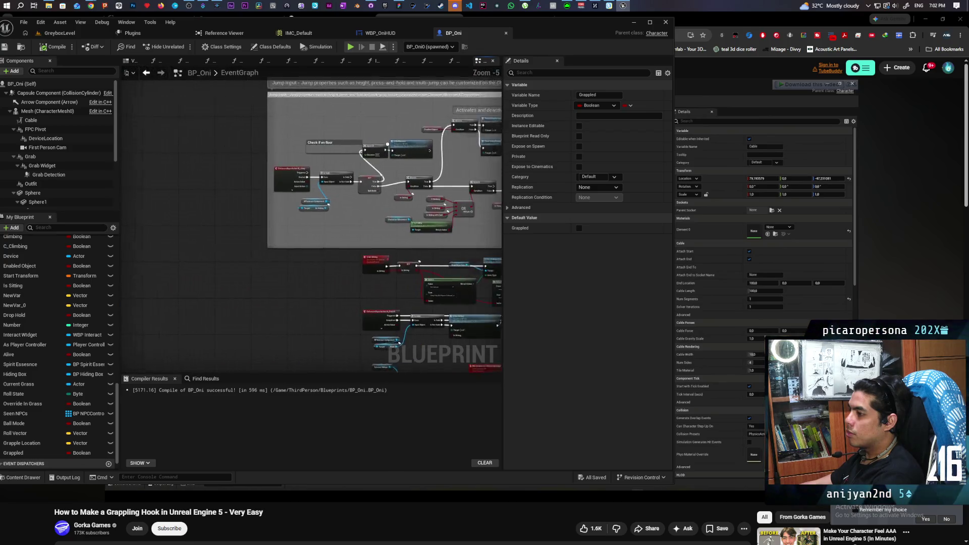
pyautogui.scroll(3, 266, 211)
pyautogui.scroll(-3, 265, 211)
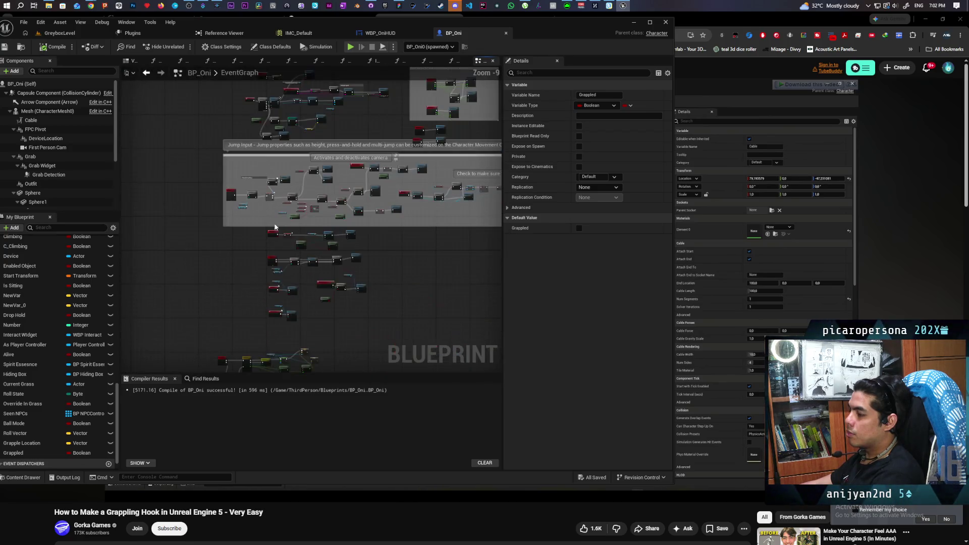
pyautogui.scroll(2, 341, 216)
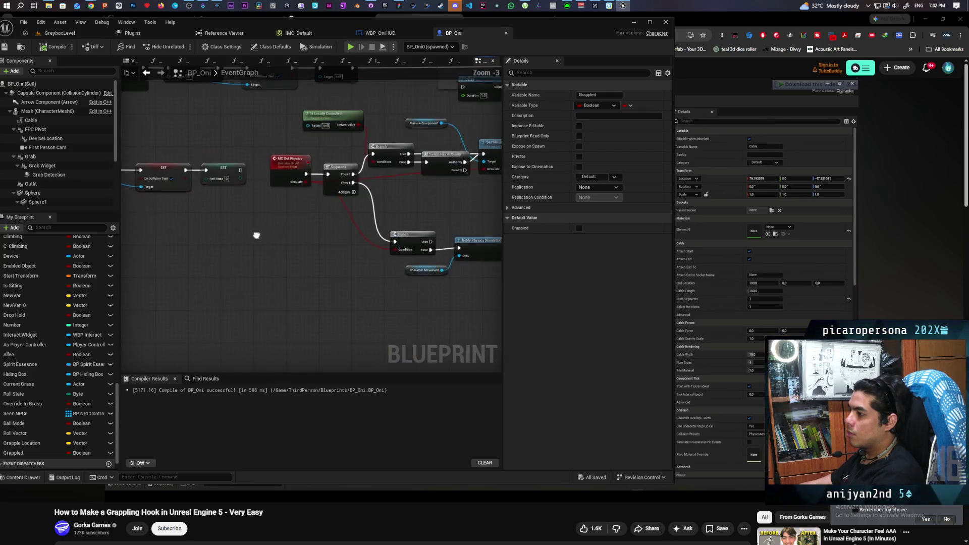
pyautogui.moveTo(414, 269)
pyautogui.mouseDown()
pyautogui.moveTo(417, 255)
pyautogui.moveTo(517, 297)
pyautogui.mouseUp()
pyautogui.moveTo(415, 252)
pyautogui.mouseDown()
pyautogui.moveTo(234, 249)
pyautogui.moveTo(218, 235)
pyautogui.mouseUp()
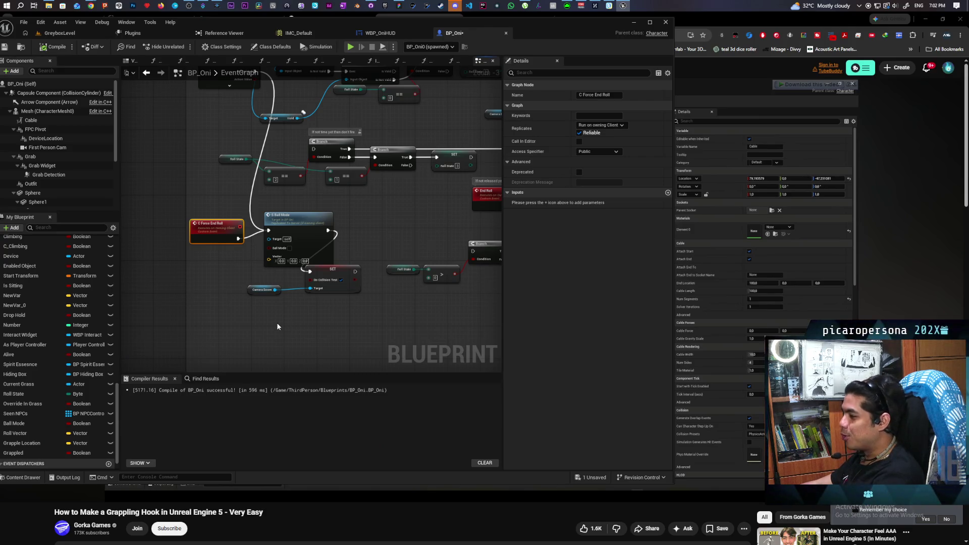
# Shift the Camera Boom and SET nodes to the right
pyautogui.moveTo(257, 349)
pyautogui.mouseDown()
pyautogui.moveTo(395, 299)
pyautogui.moveTo(437, 258)
pyautogui.moveTo(440, 266)
pyautogui.mouseUp()
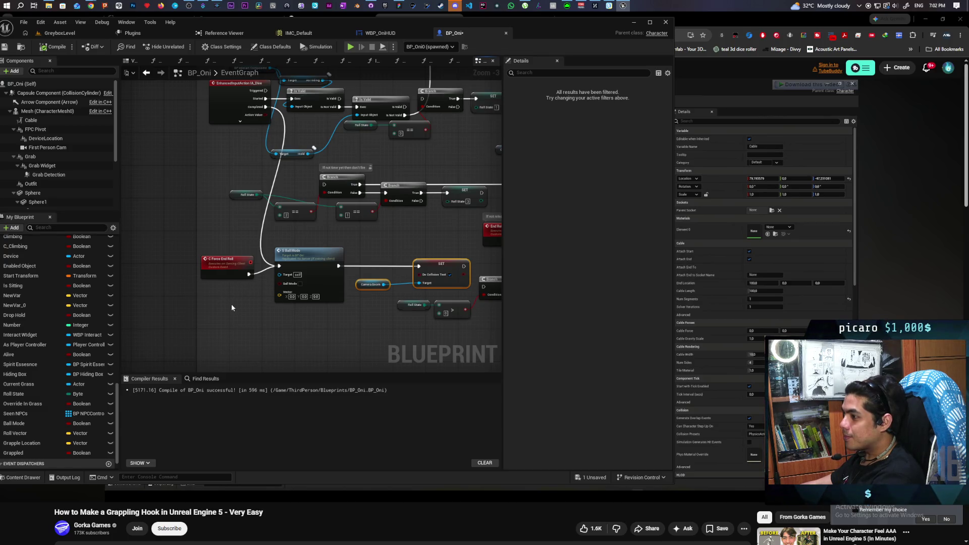
pyautogui.scroll(-9, 229, 309)
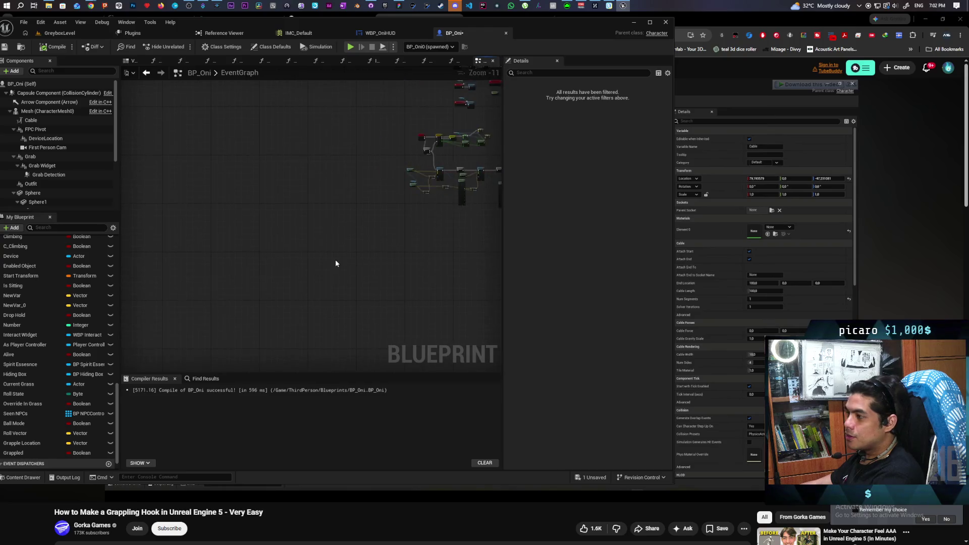
pyautogui.scroll(9, 313, 320)
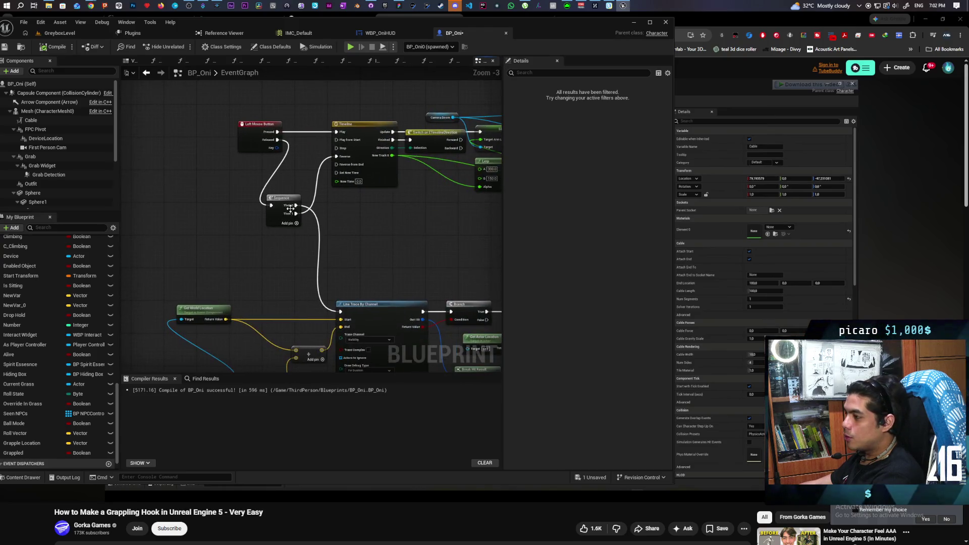
# Connect a C Force End Roll call to the Sequence's Then 0, above the line trace
pyautogui.moveTo(294, 207)
pyautogui.mouseDown()
pyautogui.moveTo(315, 283)
pyautogui.moveTo(286, 281)
pyautogui.mouseUp()
pyautogui.write('C FORCE')
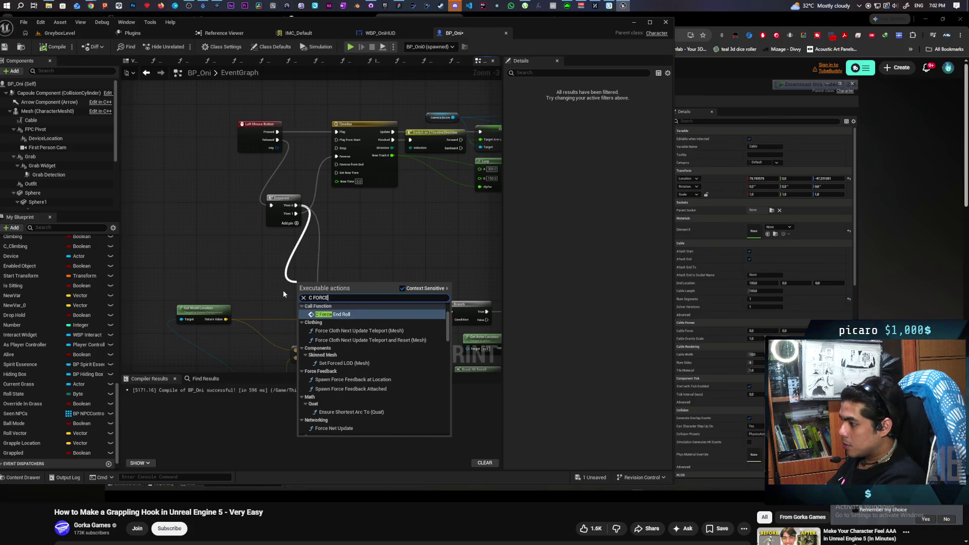
pyautogui.press('Return')
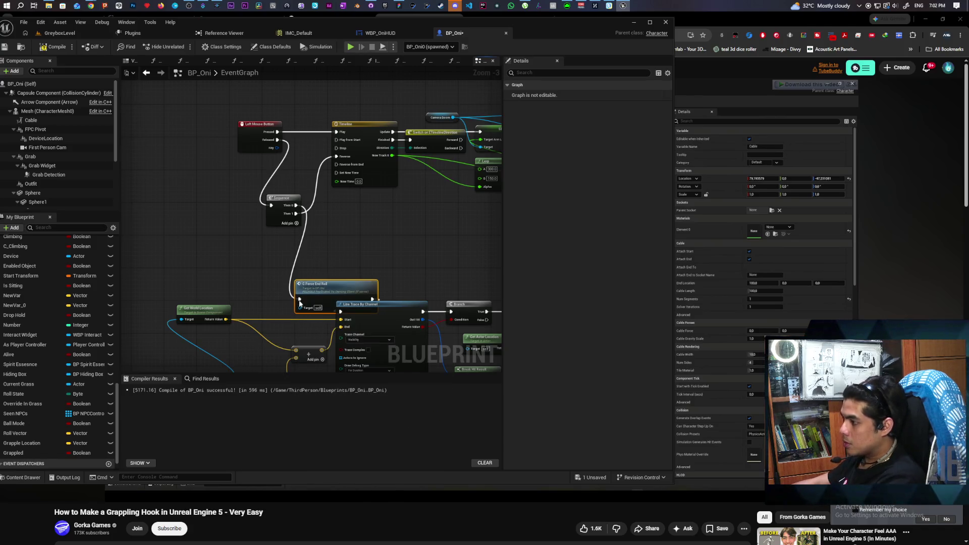
pyautogui.moveTo(320, 295)
pyautogui.mouseDown()
pyautogui.moveTo(252, 270)
pyautogui.moveTo(263, 271)
pyautogui.mouseUp()
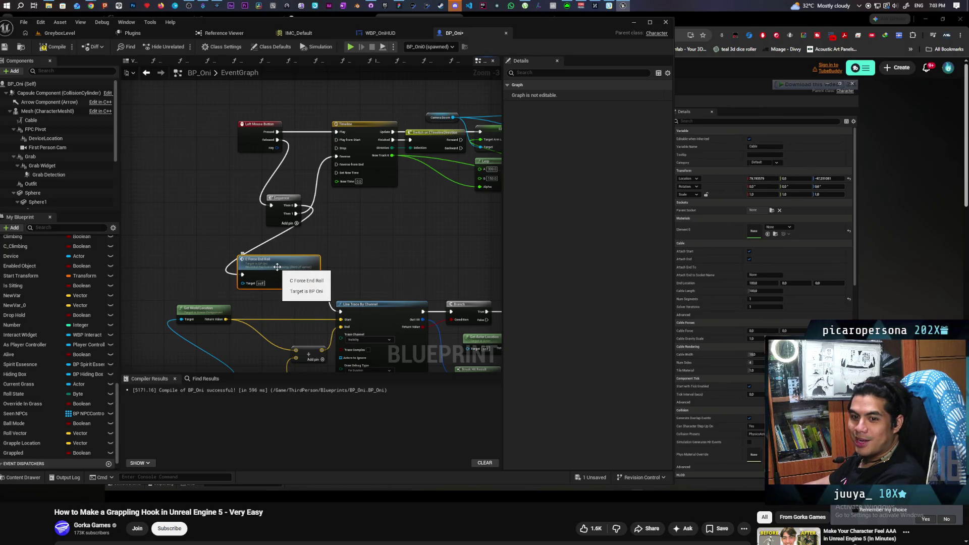
# Compile and save the BP_Oni blueprint, returning to GreyboxLevel
pyautogui.click(53, 46)
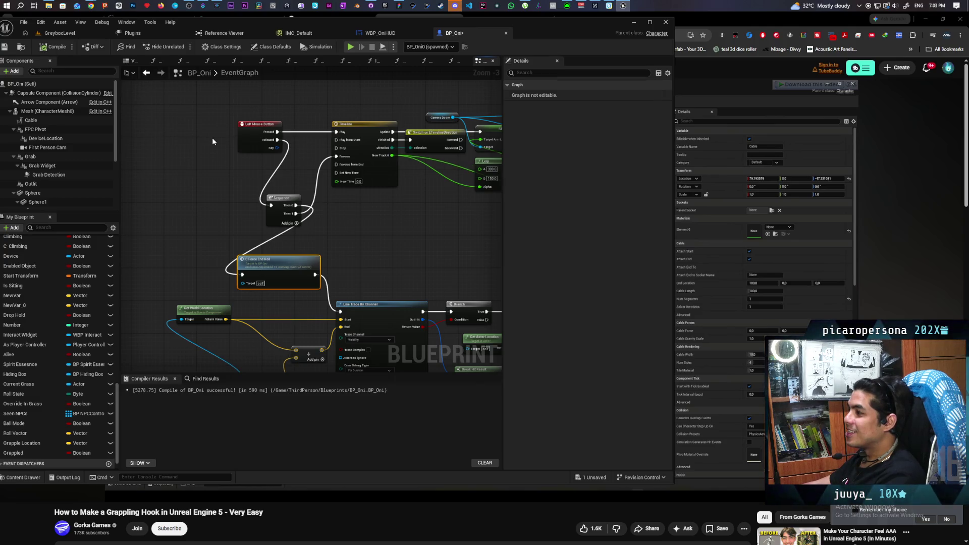
pyautogui.hotkey('ctrl', 's')
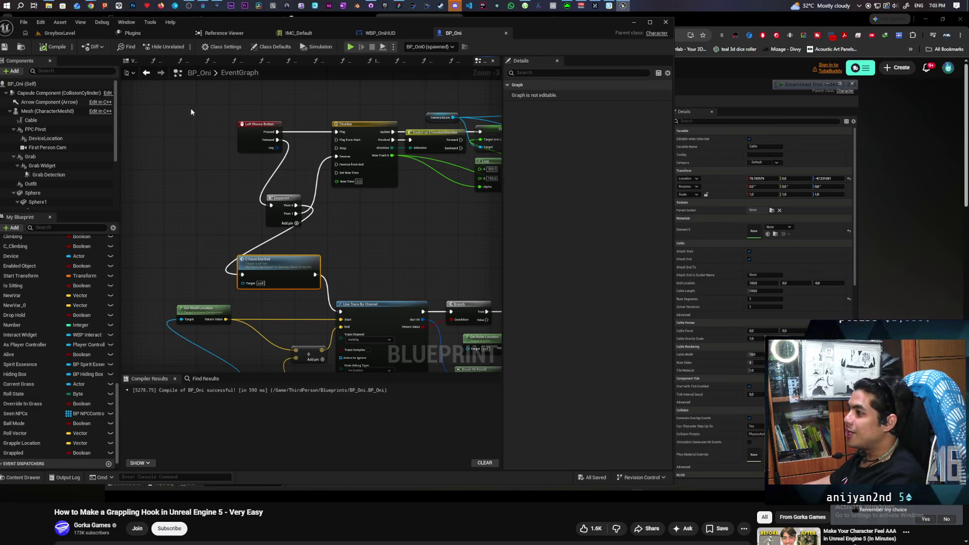
pyautogui.click(74, 36)
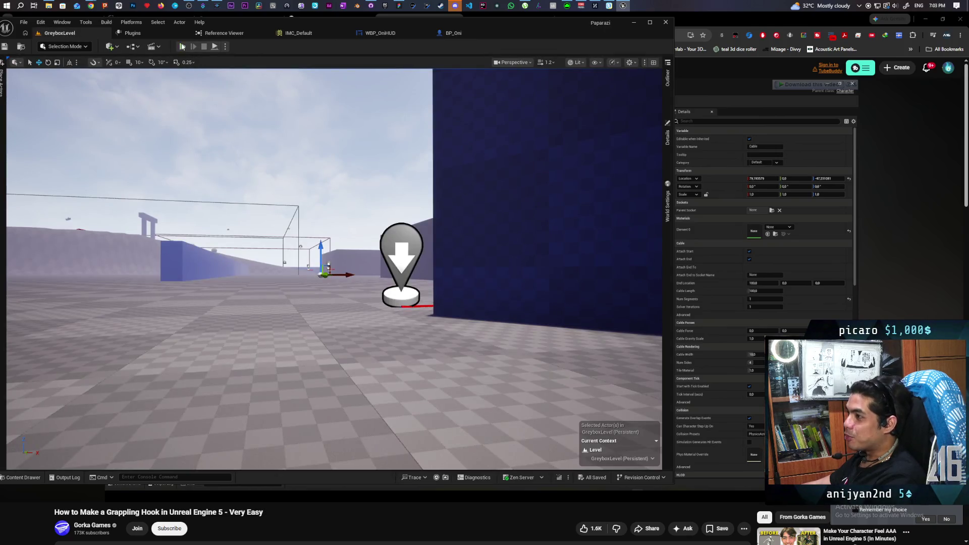
# Start Play-in-Editor and run the character across the checkered floor past the bush and blocks
pyautogui.hotkey('alt', 'p')
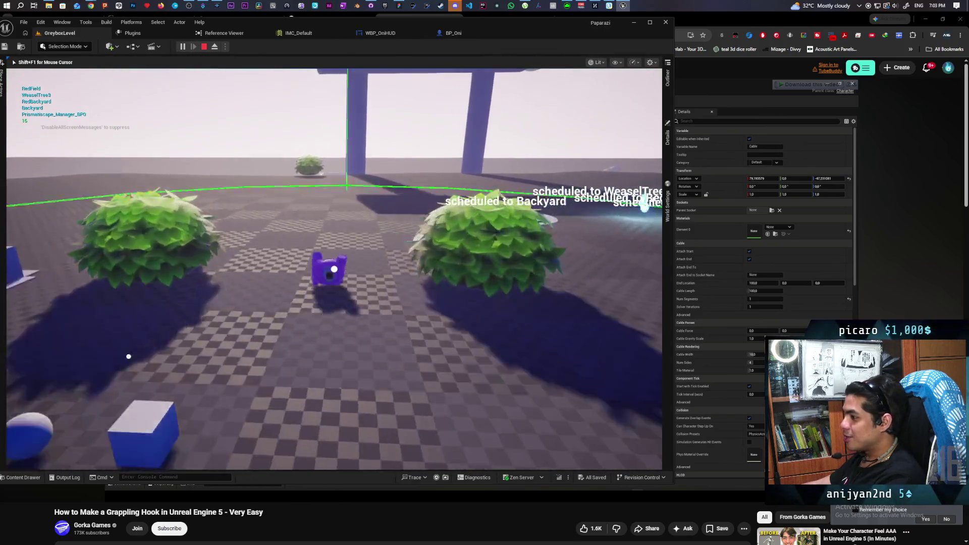
pyautogui.press('w')
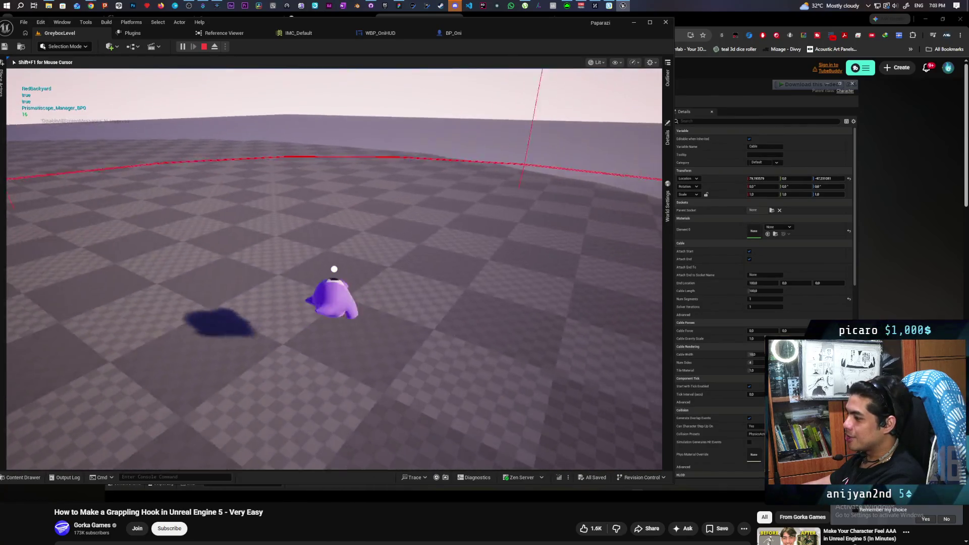
pyautogui.press('s')
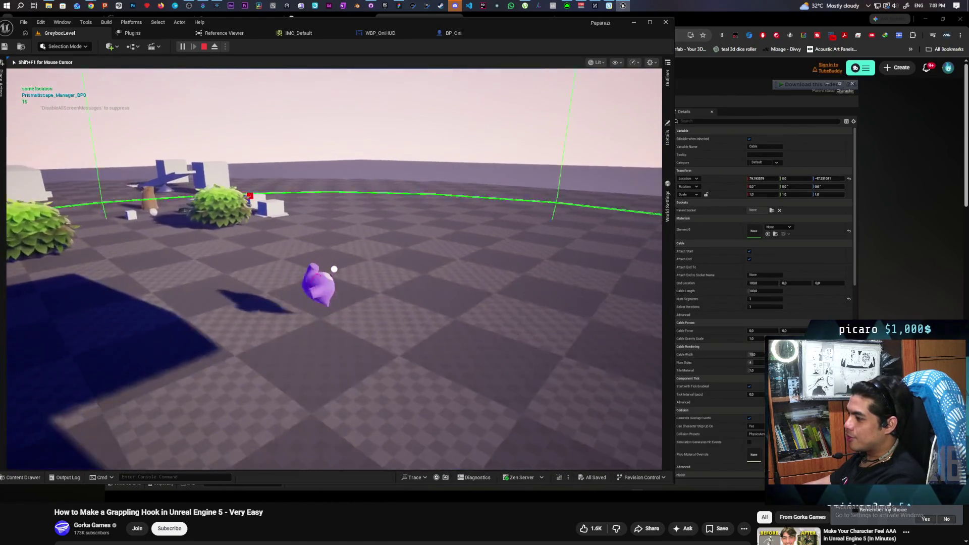
pyautogui.press('w')
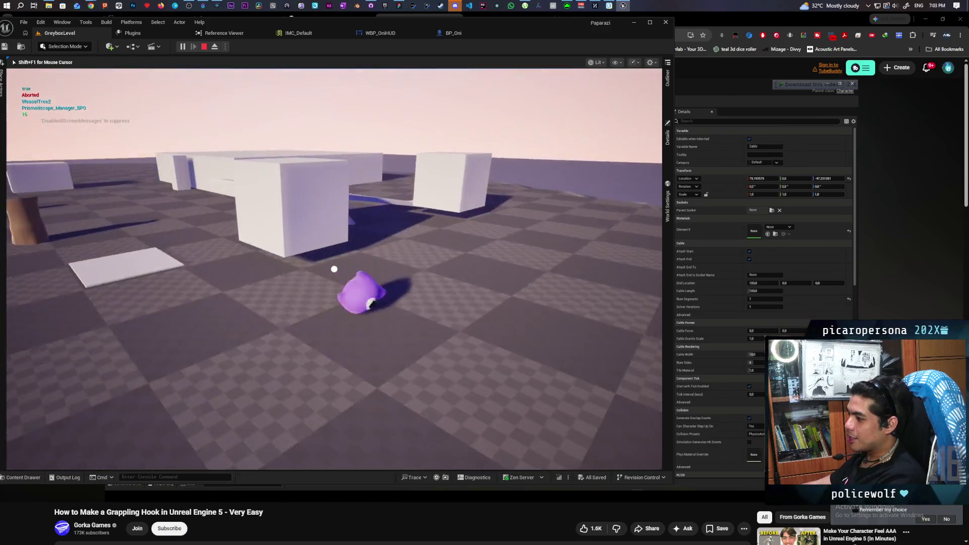
pyautogui.press('s')
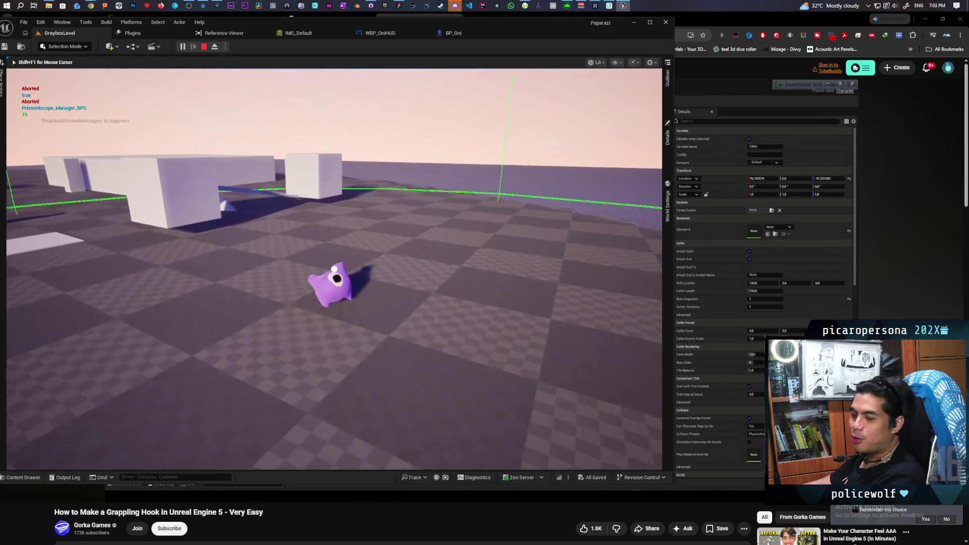
pyautogui.press('w')
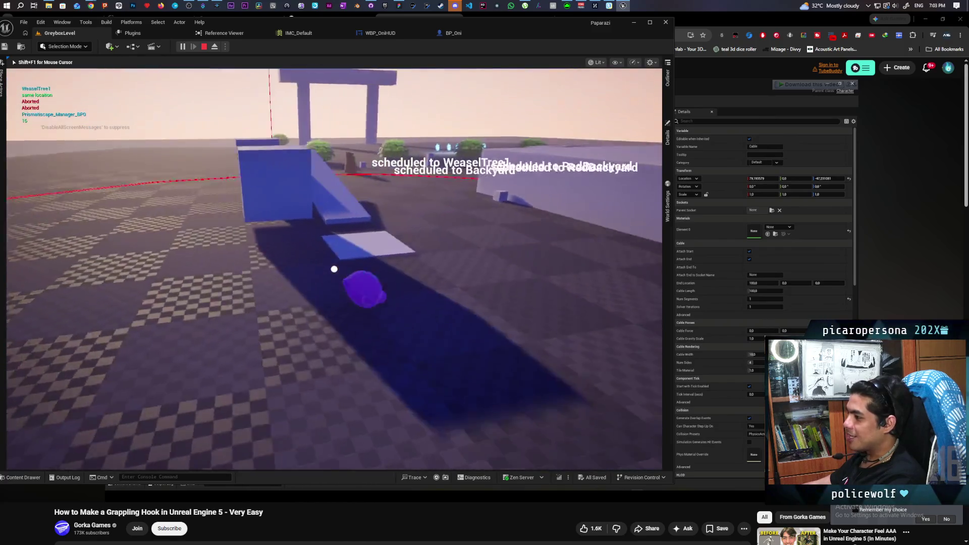
pyautogui.press('s')
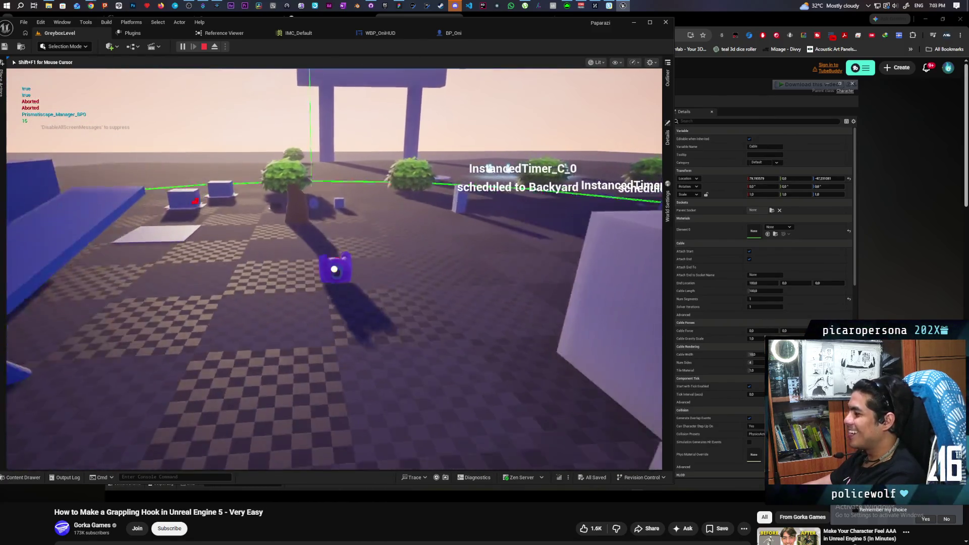
pyautogui.press('w')
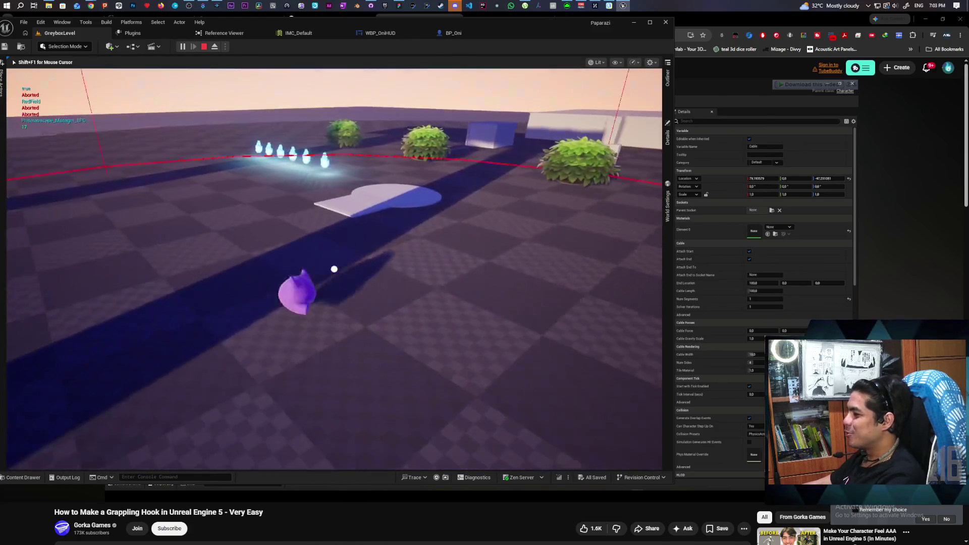
# Move the character over the round blue platform and around the pillars and bushes
pyautogui.press('w')
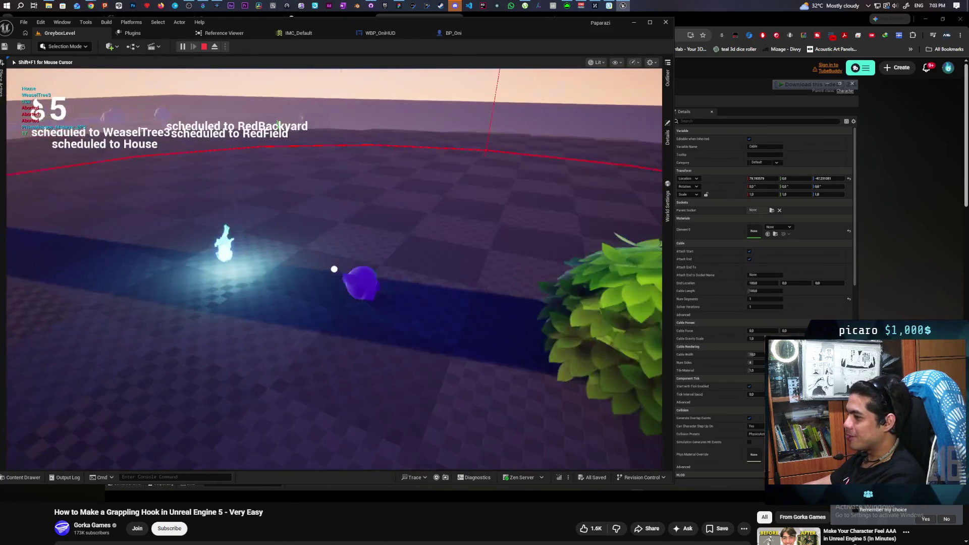
pyautogui.press('w')
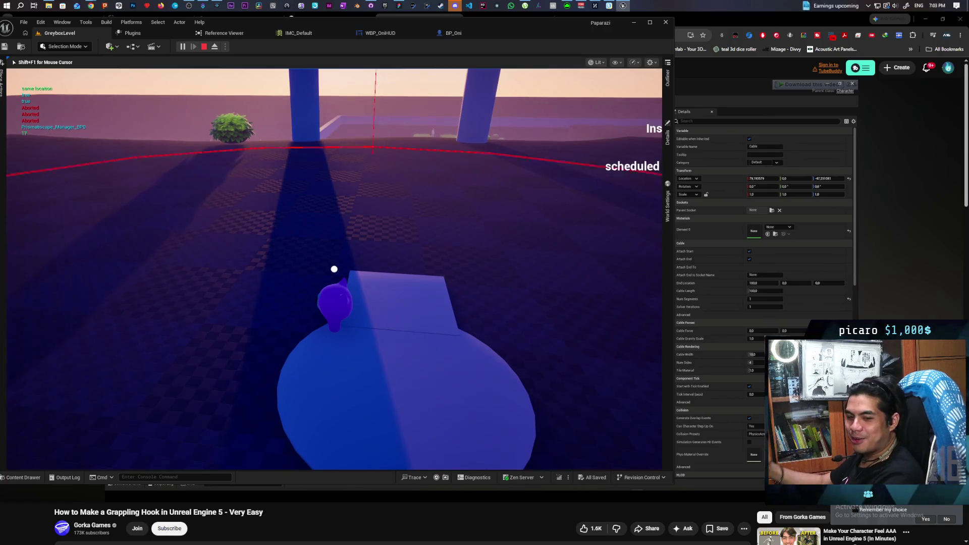
pyautogui.press('w')
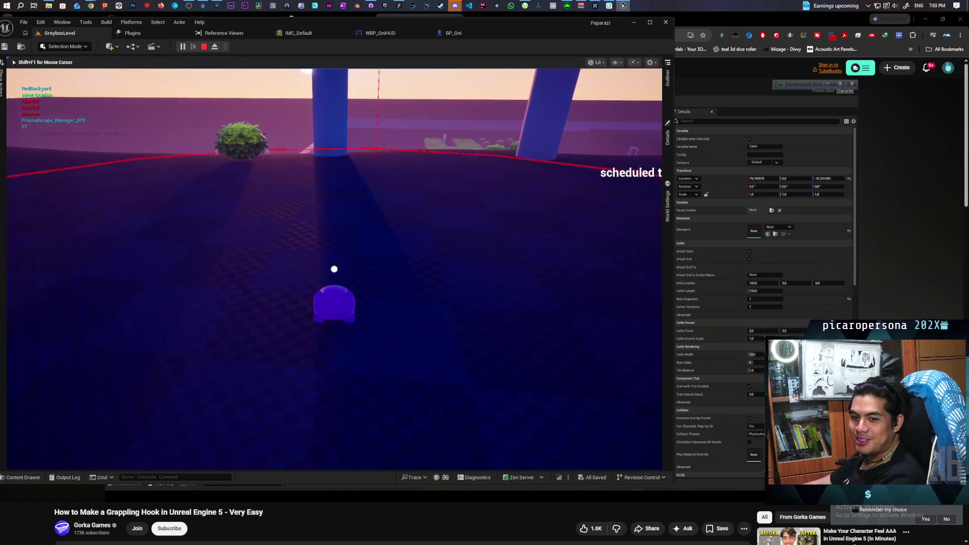
pyautogui.press('w')
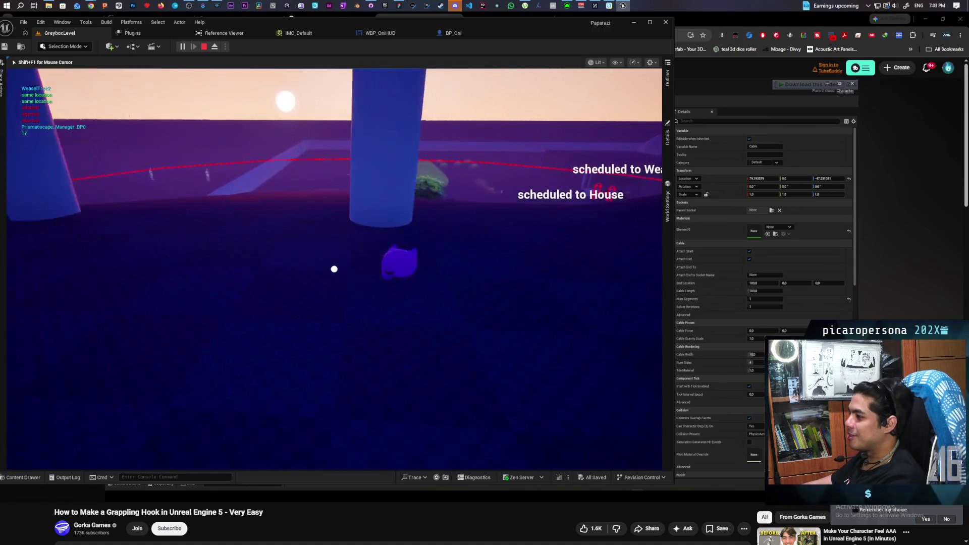
pyautogui.press('w')
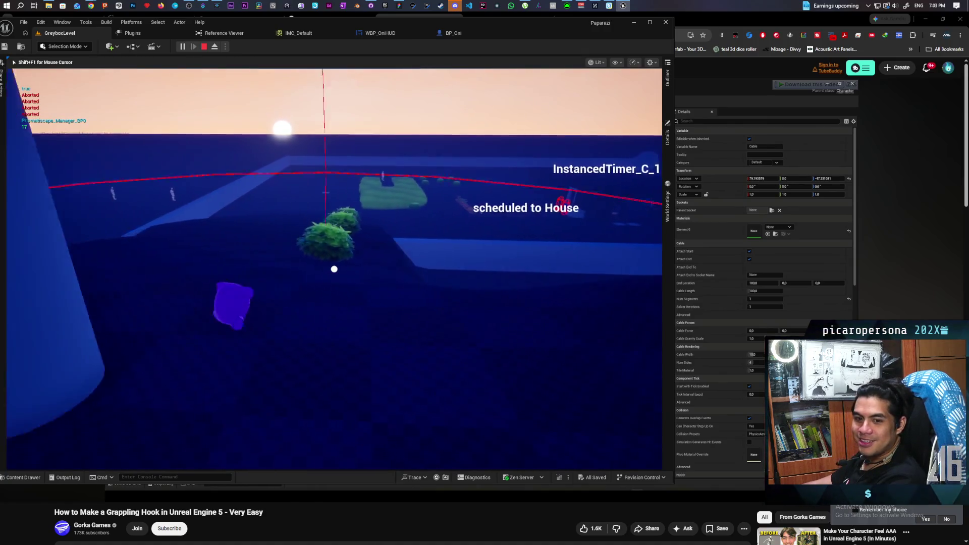
pyautogui.press('w')
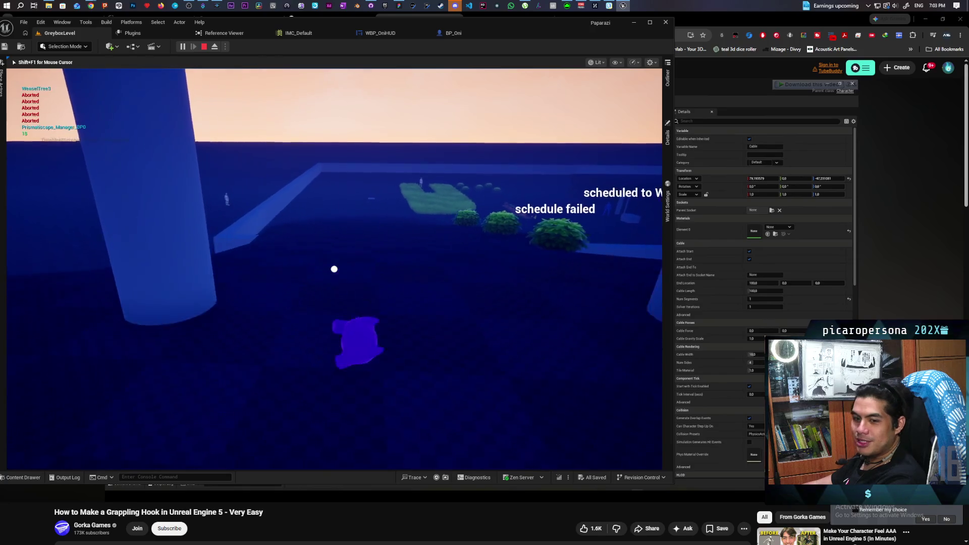
pyautogui.press('w')
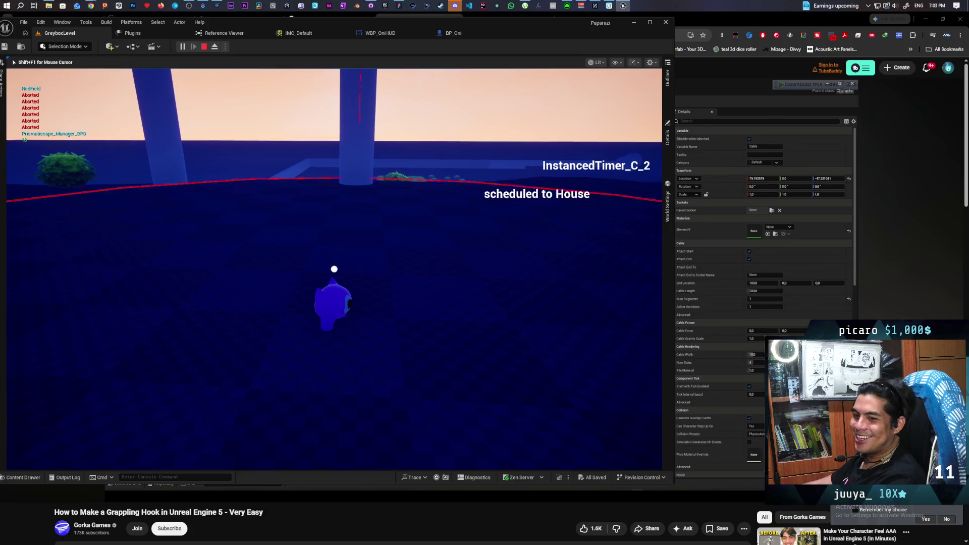
pyautogui.press('w')
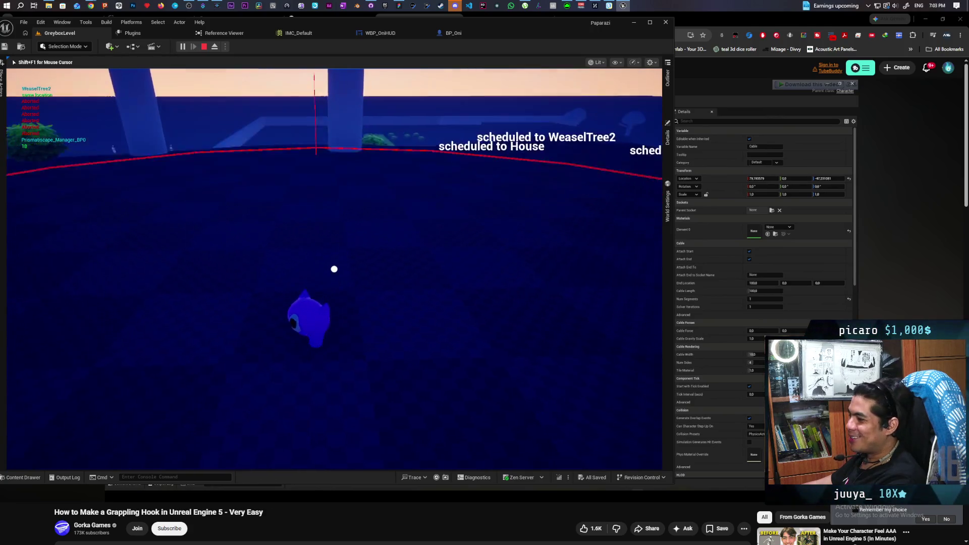
pyautogui.press('w')
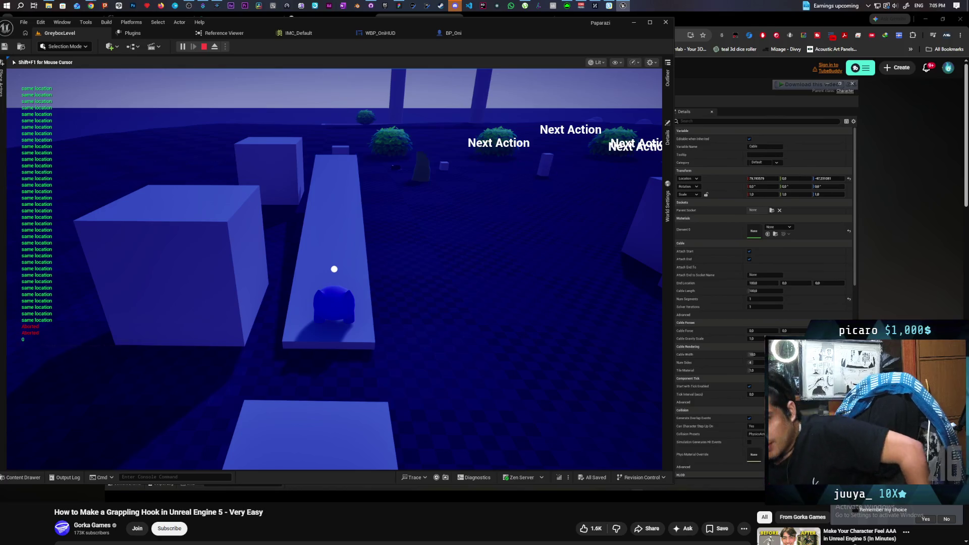
# Stop the GreyboxLevel play session with Esc
pyautogui.press('Escape')
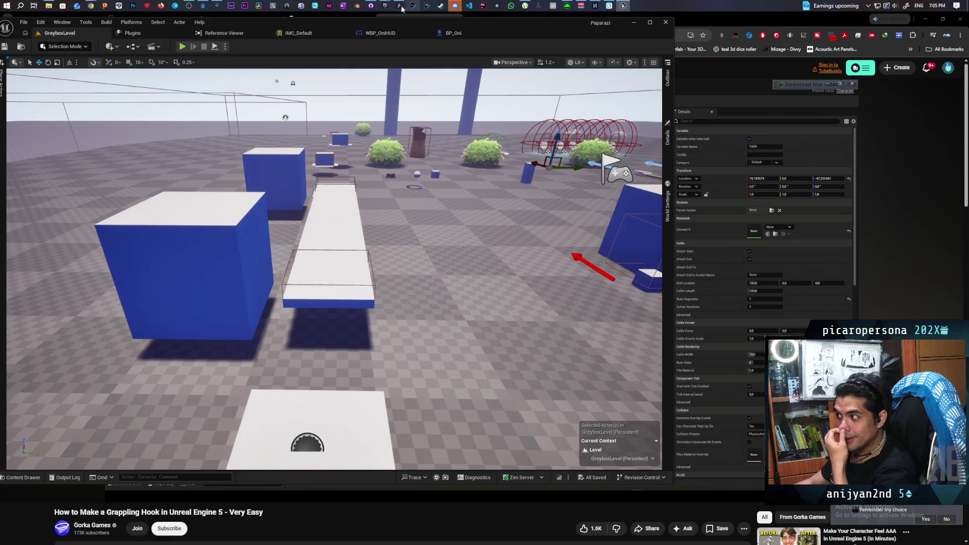
# Launch the Onibi 5.6 project from the Epic Games Launcher library
pyautogui.moveTo(382, 7)
pyautogui.click(340, 60)
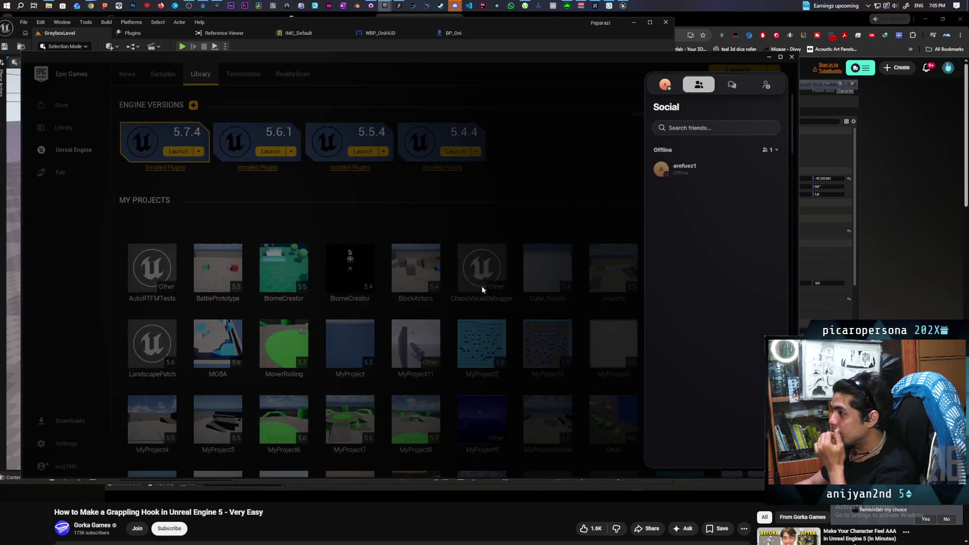
pyautogui.scroll(-5, 539, 325)
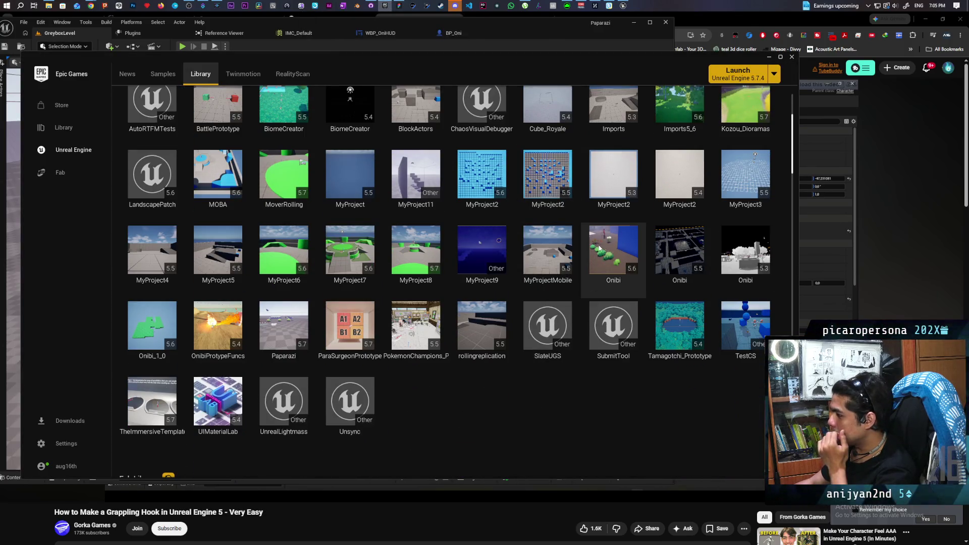
pyautogui.doubleClick(613, 252)
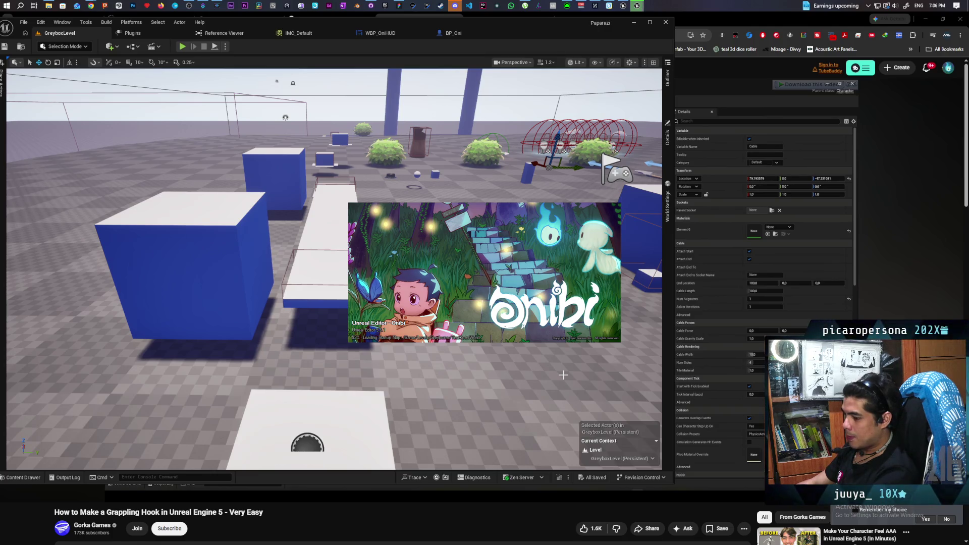
# Turn off Caps Lock and switch to the new Onibi editor showing TestOpenWorld
pyautogui.press('capslock')
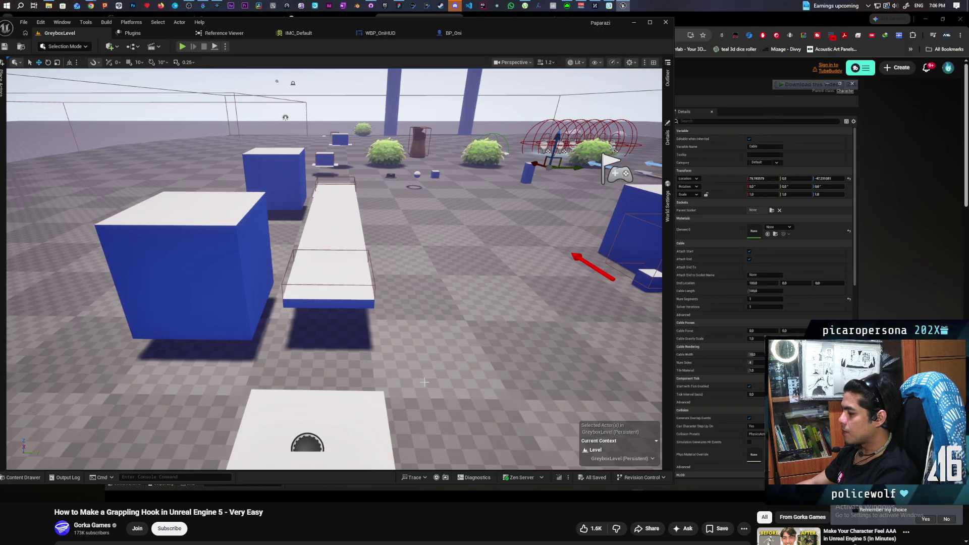
pyautogui.hotkey('alt', 'Tab')
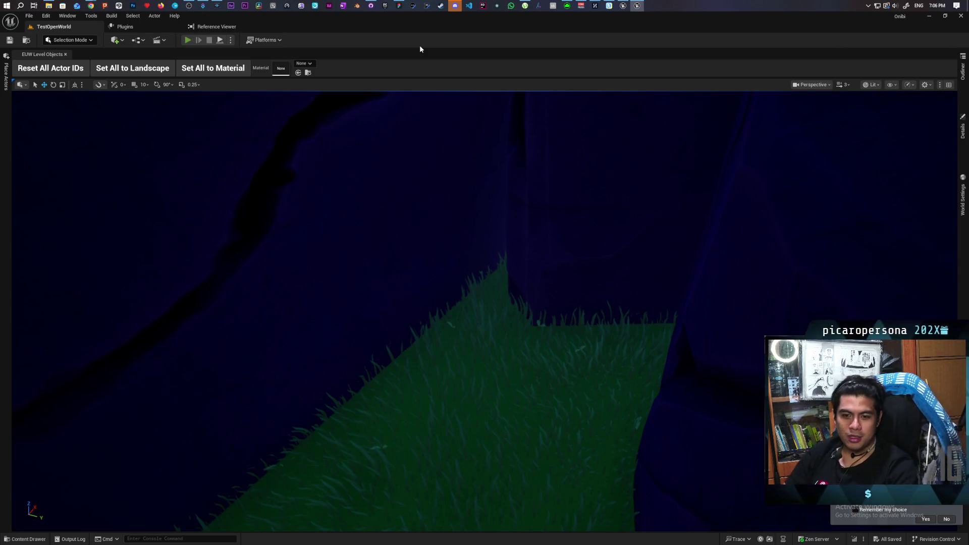
# Start Play-in-Editor on TestOpenWorld with Alt+P
pyautogui.hotkey('alt', 'p')
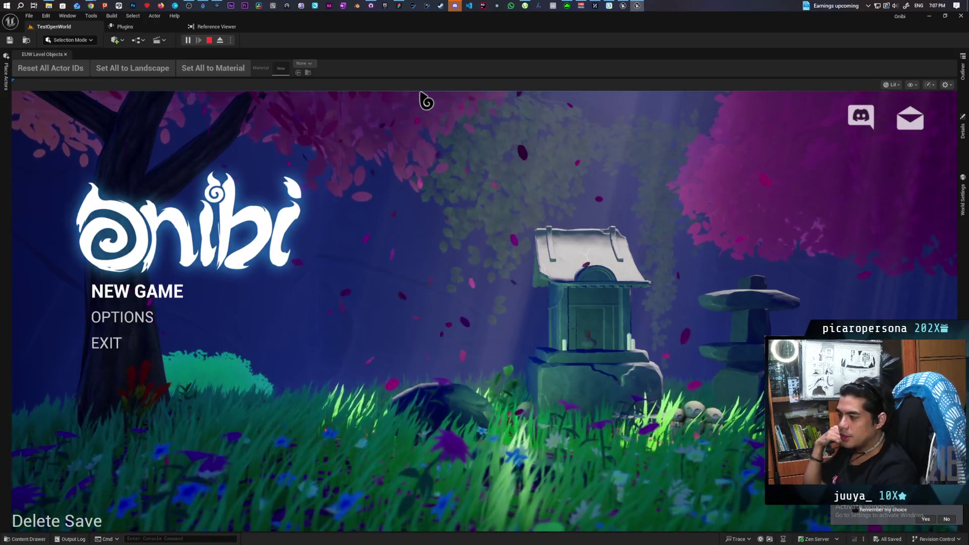
# Choose NEW GAME on the Onibi title menu
pyautogui.click(426, 101)
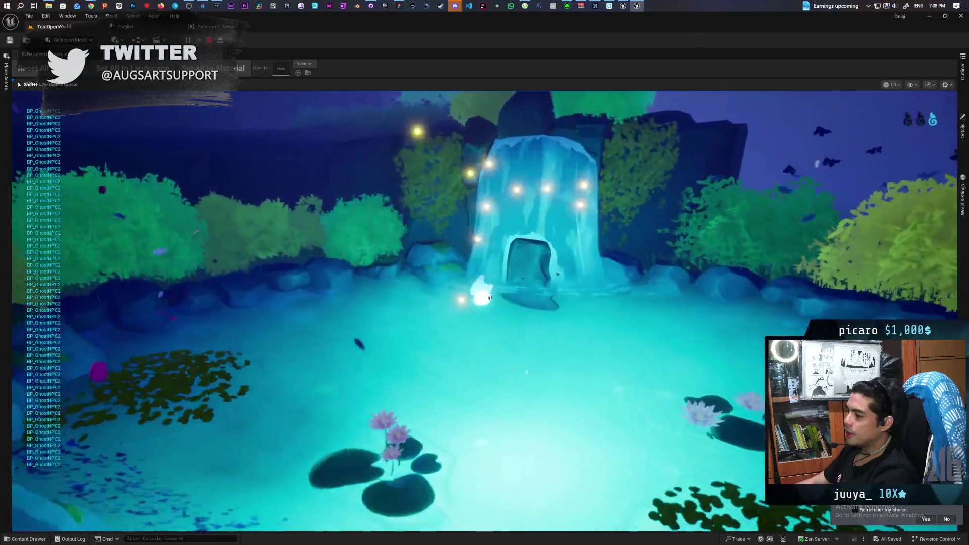
# Cross the pond, dash through the bushes, and settle the spirit onto the pot in the lake
pyautogui.press('w')
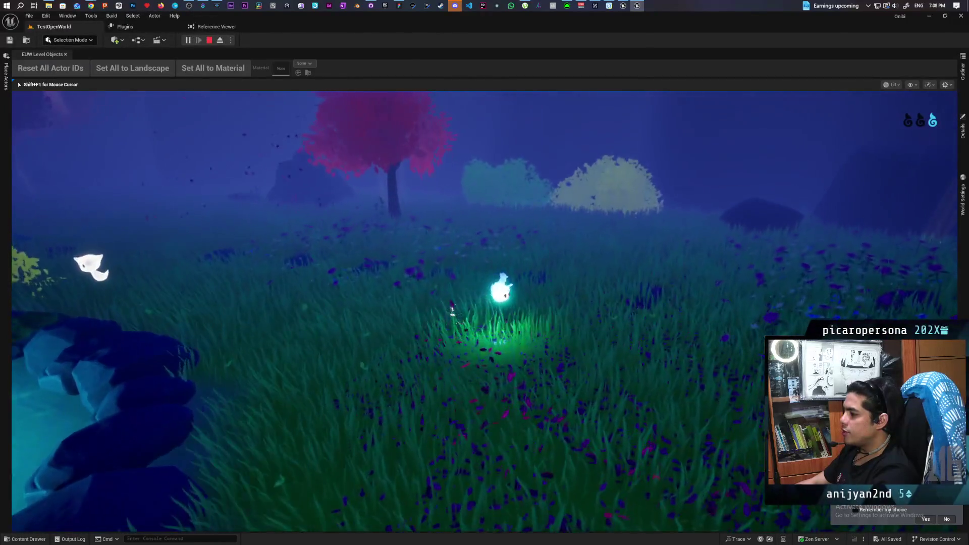
pyautogui.press('shift')
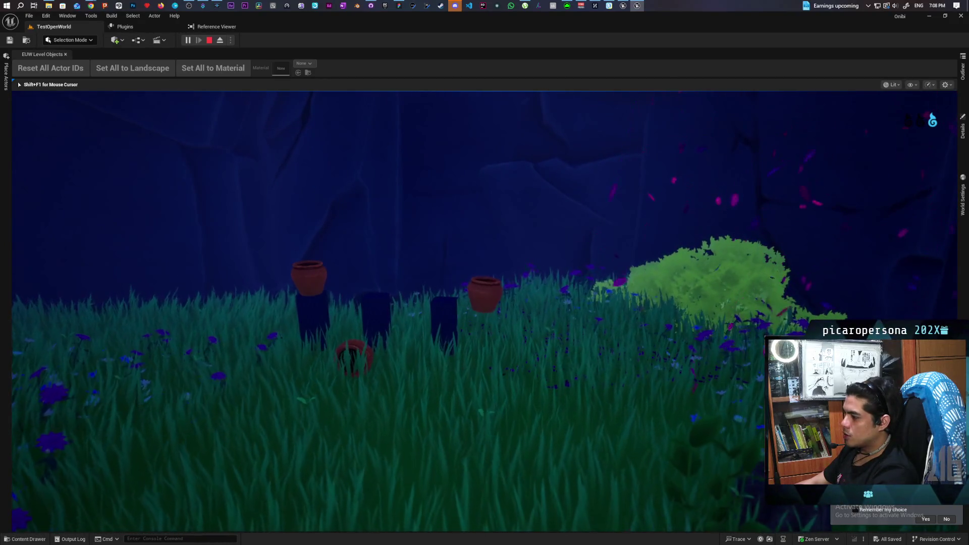
pyautogui.press('w')
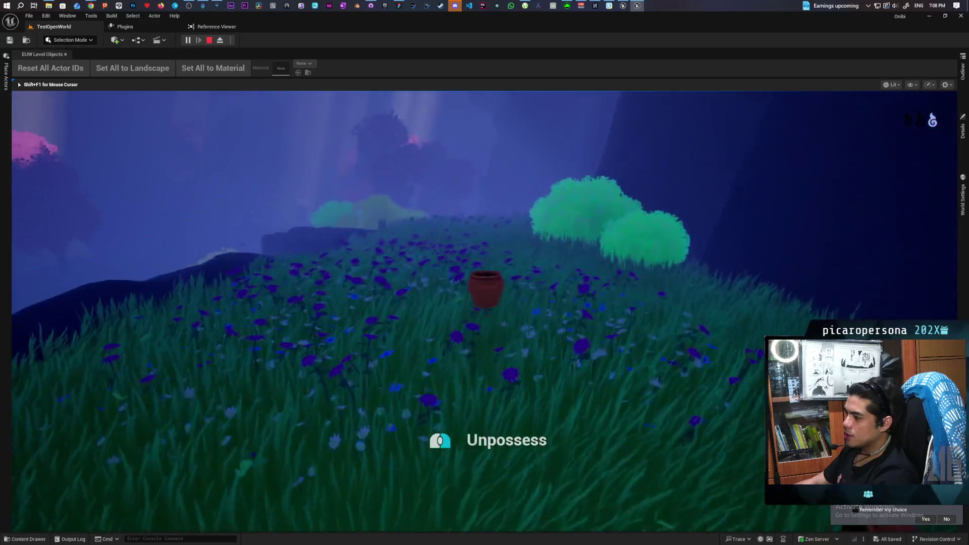
pyautogui.press('a')
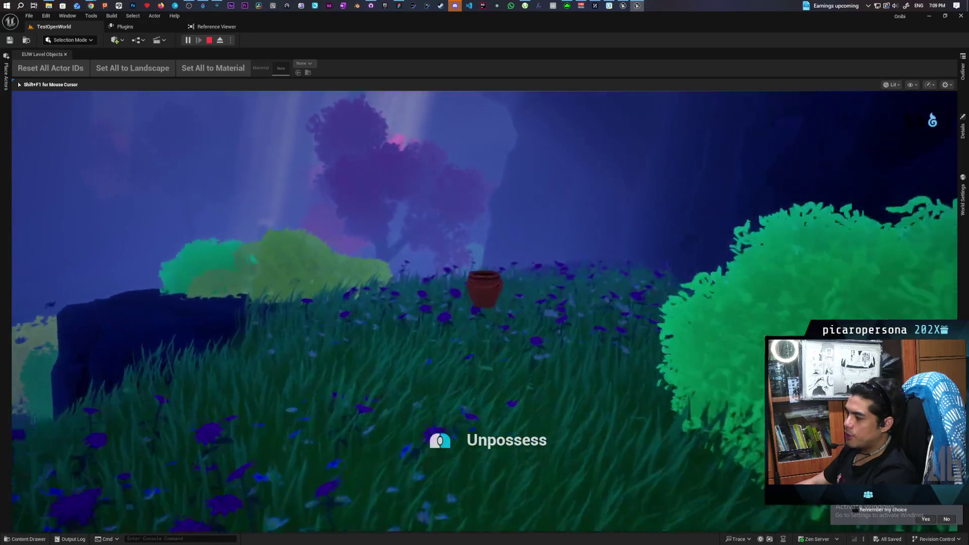
pyautogui.press('w')
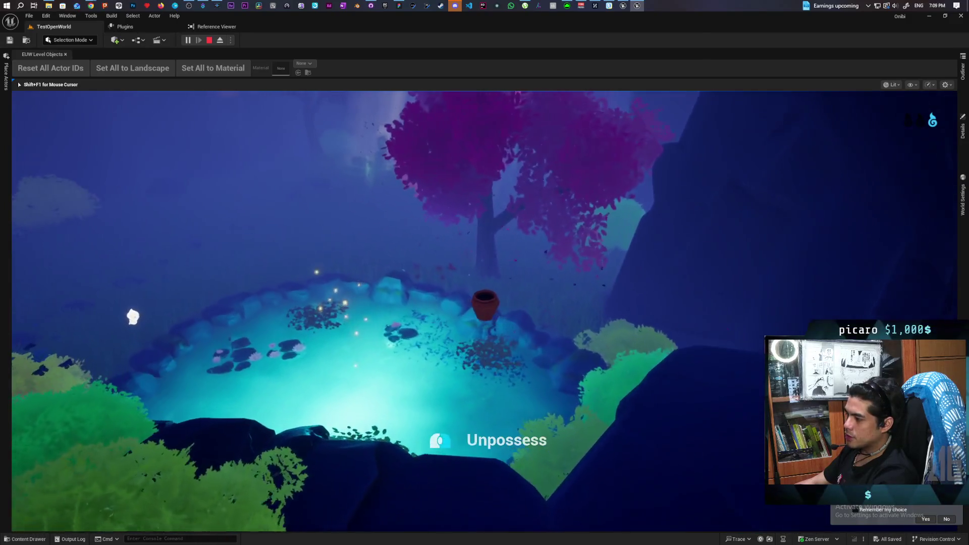
pyautogui.press('w')
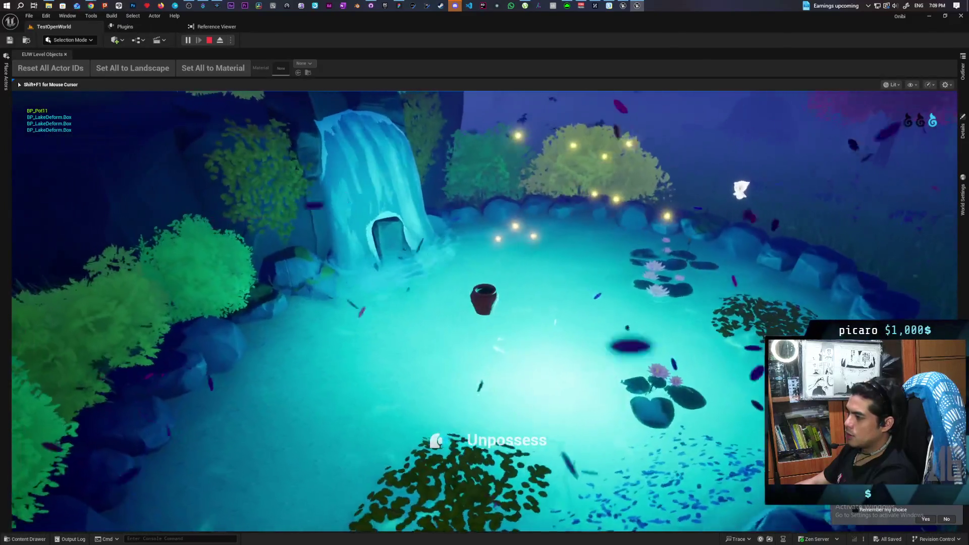
pyautogui.press('w')
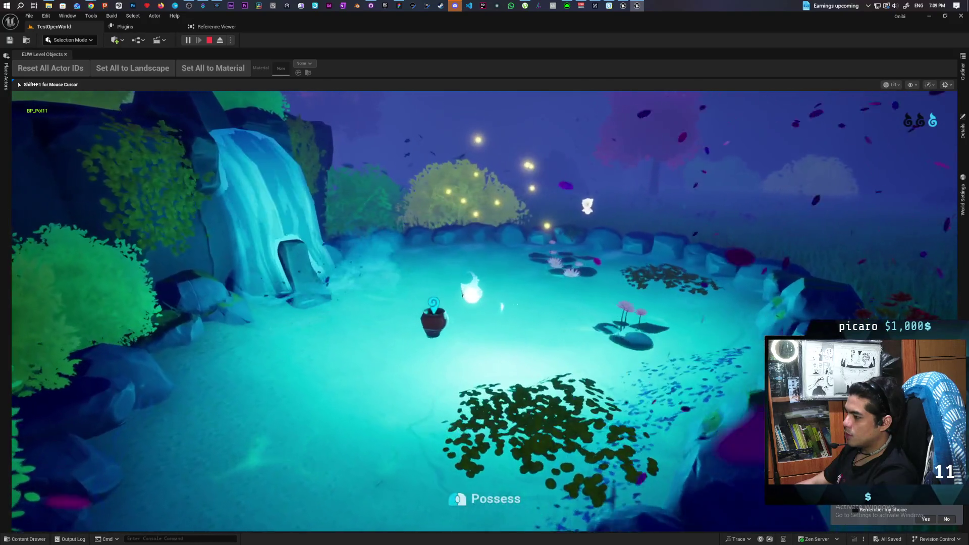
# Sail the pot across the lake, hopping once, to the far bush
pyautogui.press('w')
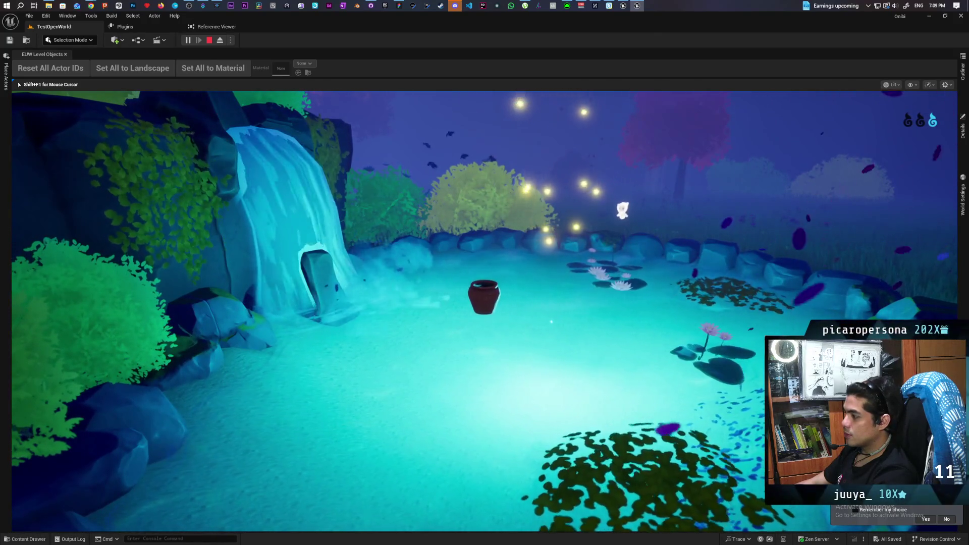
pyautogui.press('w')
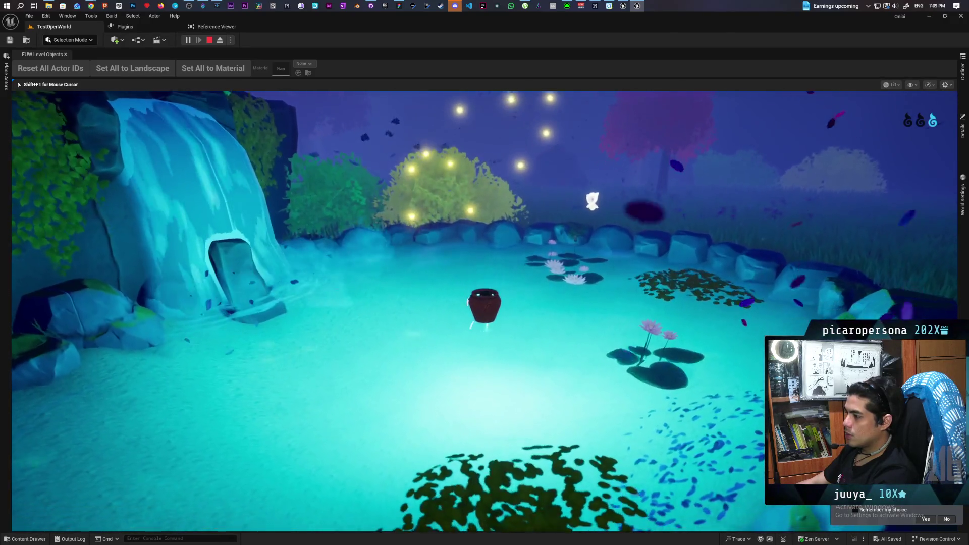
pyautogui.press('space')
pyautogui.press('s')
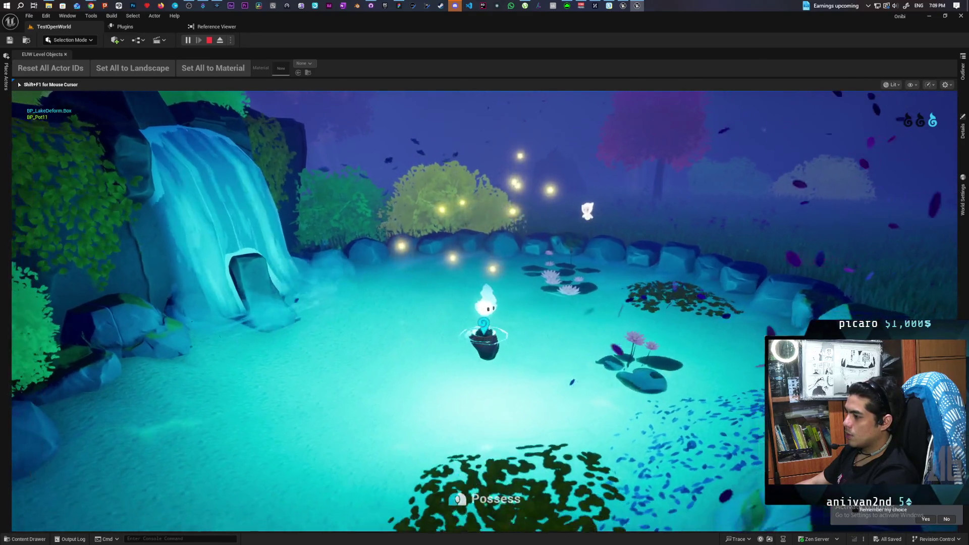
pyautogui.press('w')
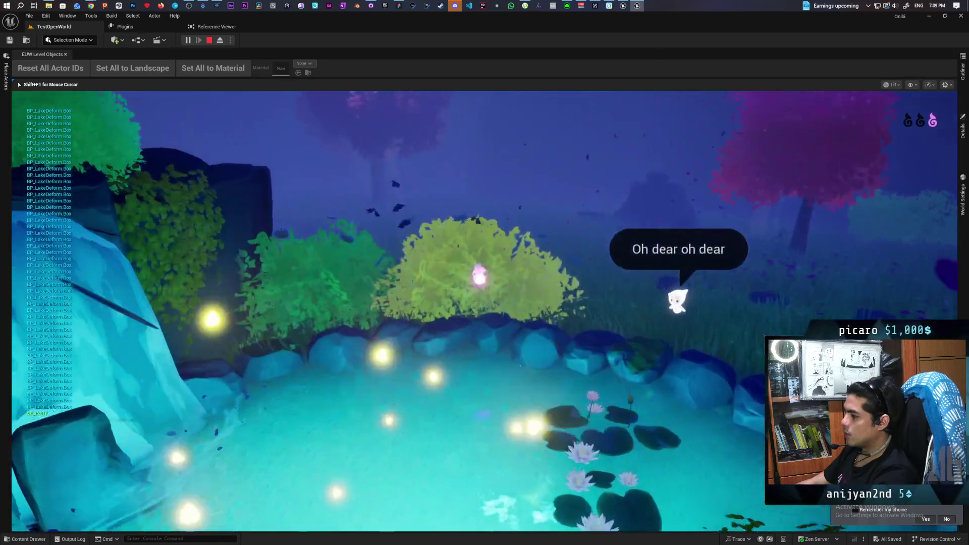
# Travel through the flower field to the rock wall and consume the glowing essence
pyautogui.press('w')
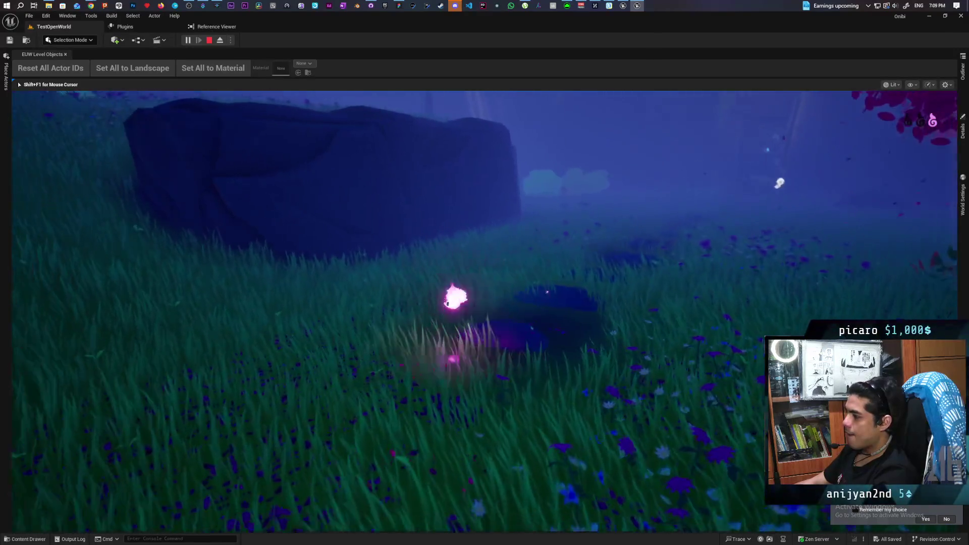
pyautogui.press('w')
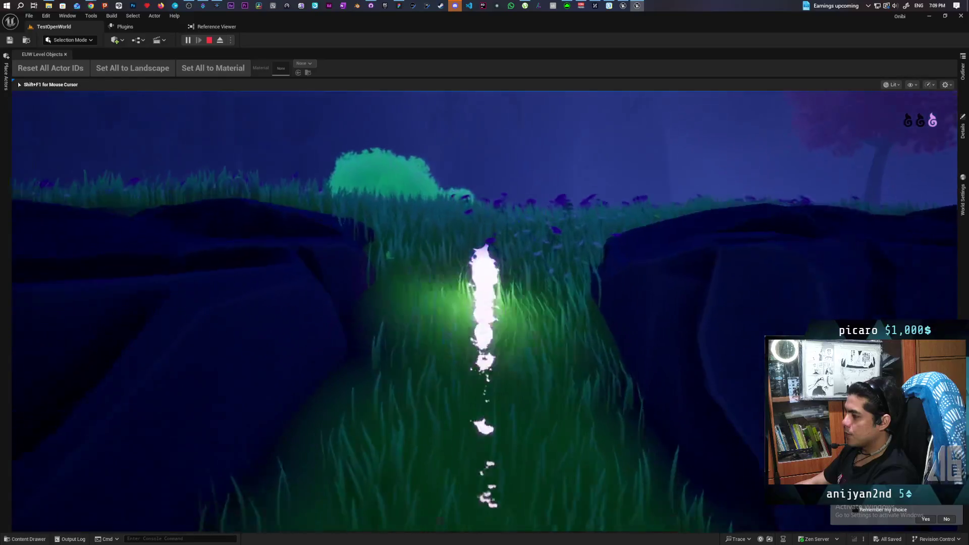
pyautogui.press('w')
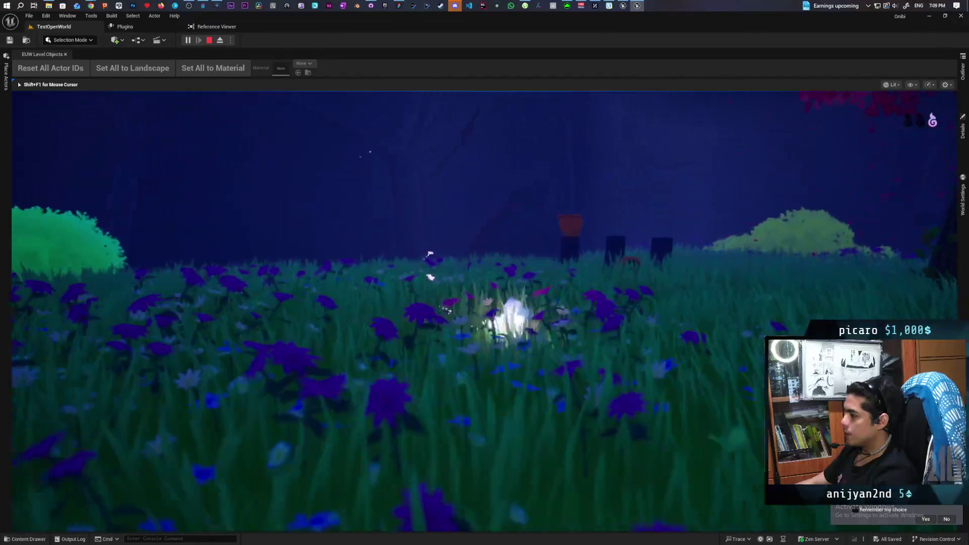
pyautogui.press('w')
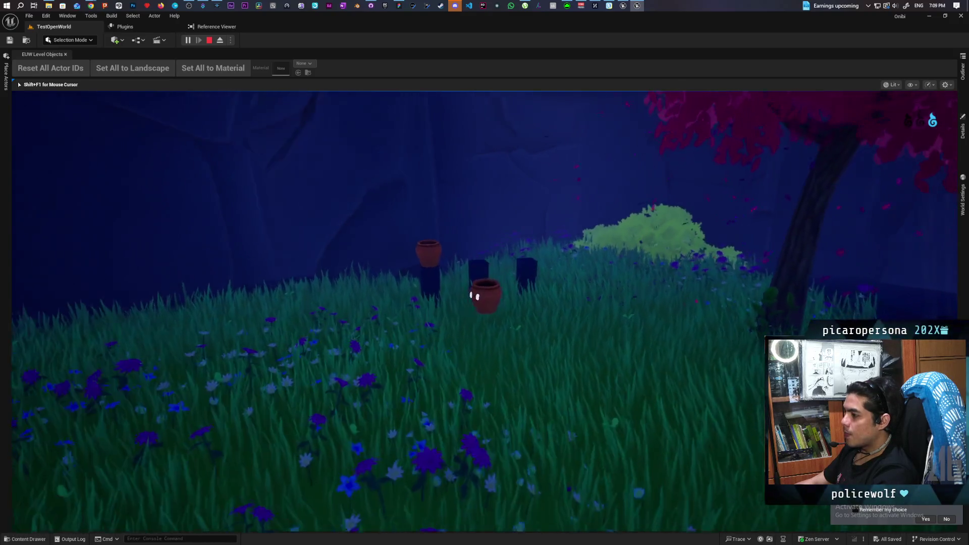
pyautogui.press('w')
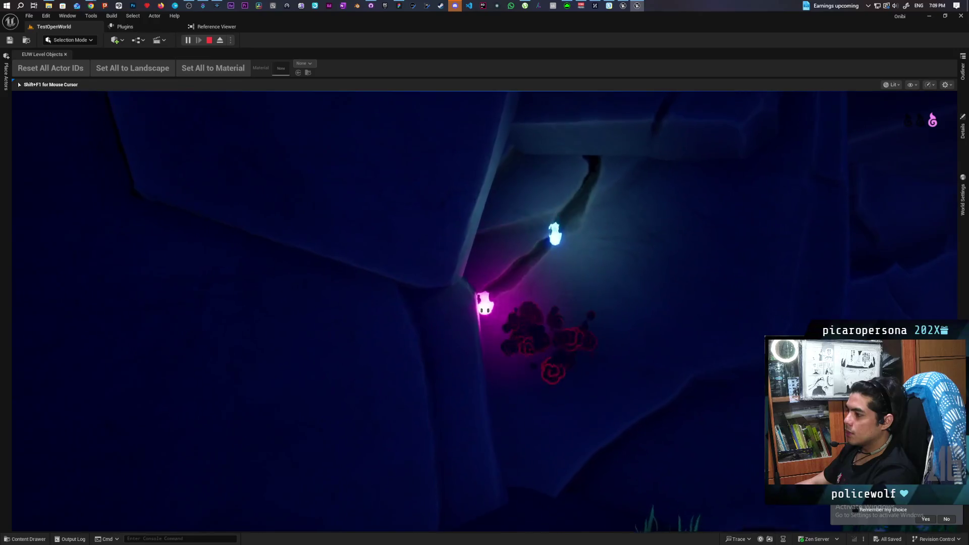
pyautogui.press('s')
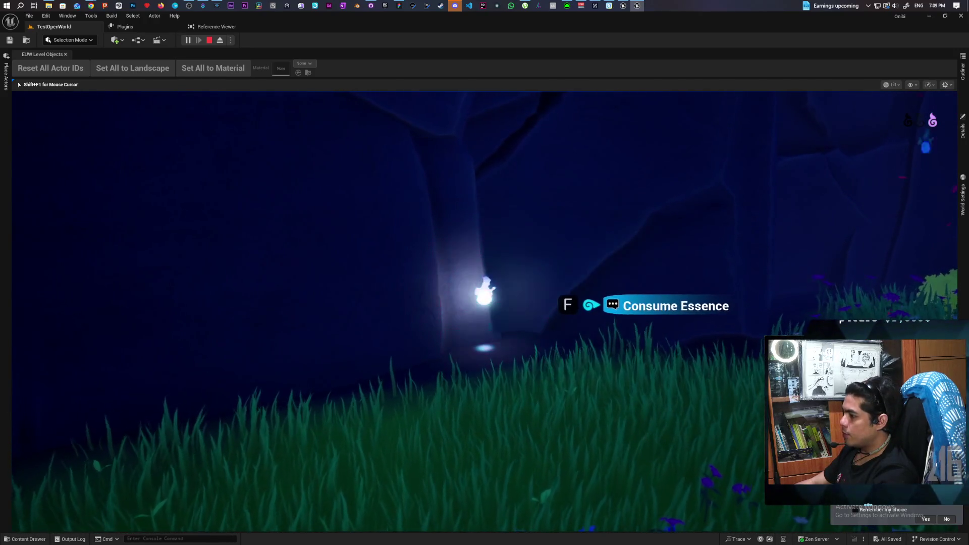
pyautogui.press('w')
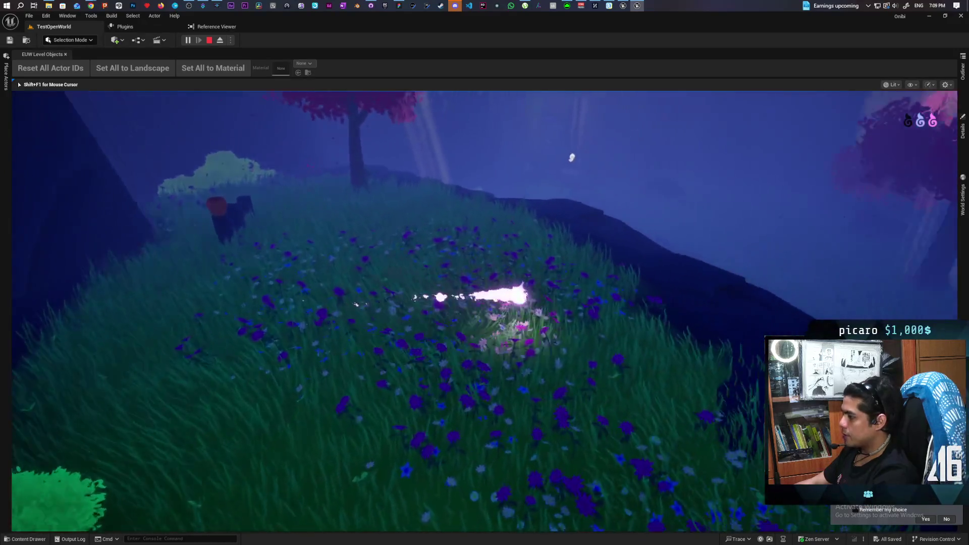
pyautogui.press('w')
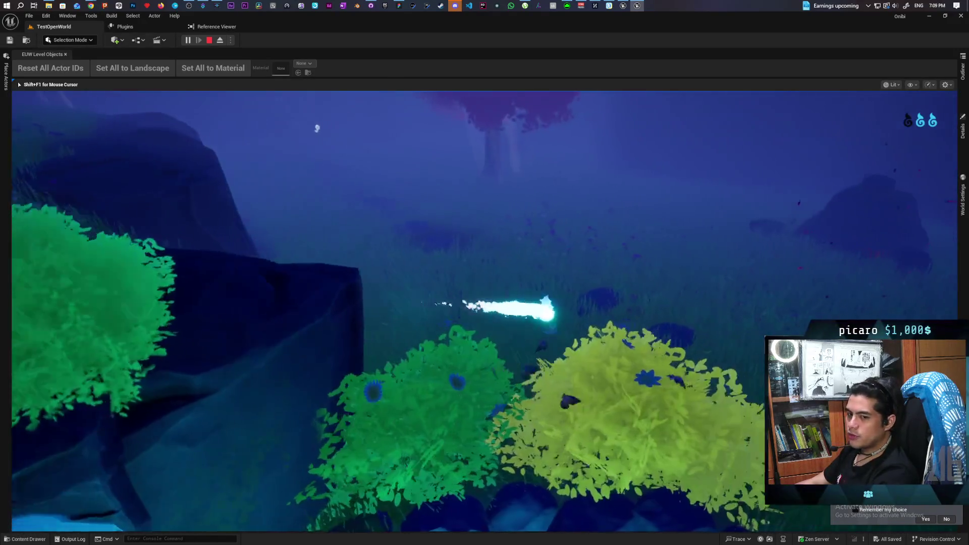
pyautogui.press('s')
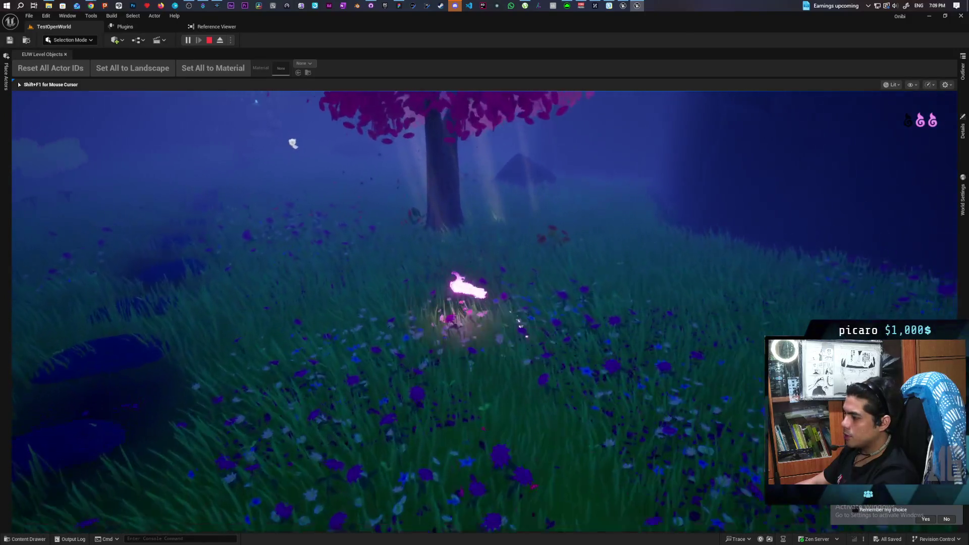
pyautogui.press('a')
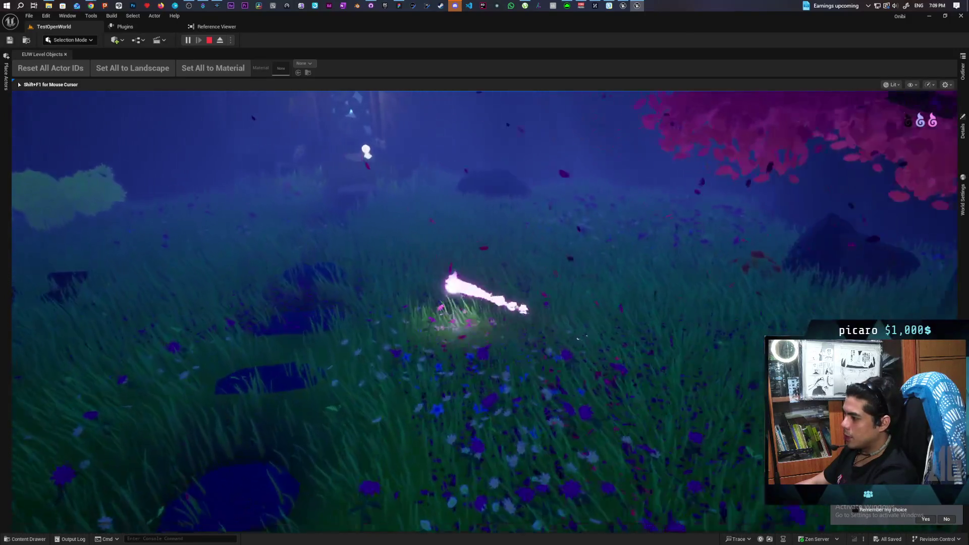
pyautogui.press('a')
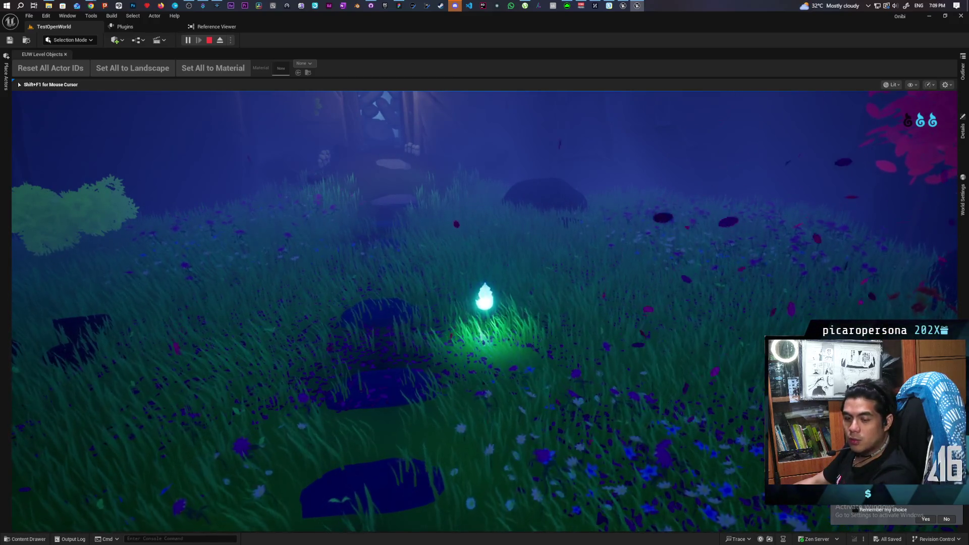
# Enter the cave, consume its essence, climb the stairs, then stop the play session
pyautogui.press('w')
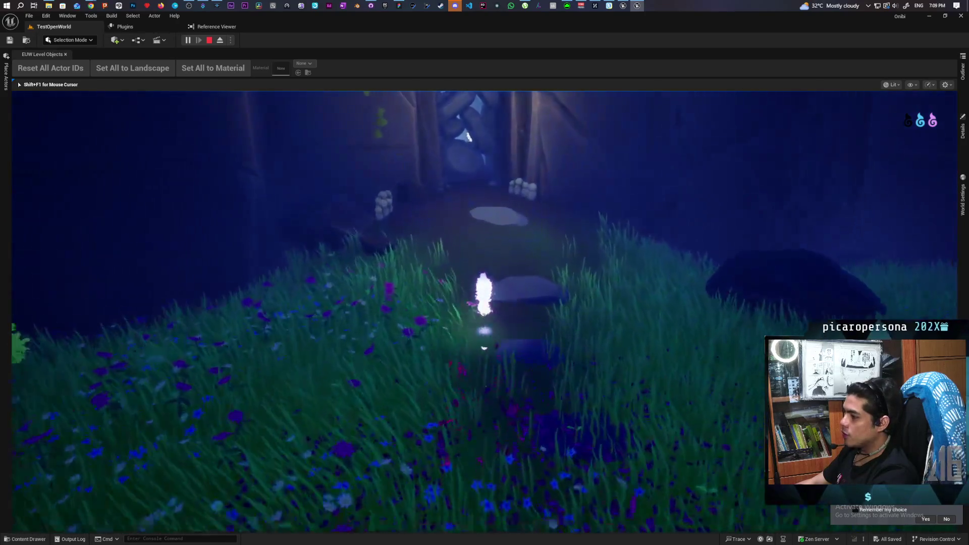
pyautogui.press('w')
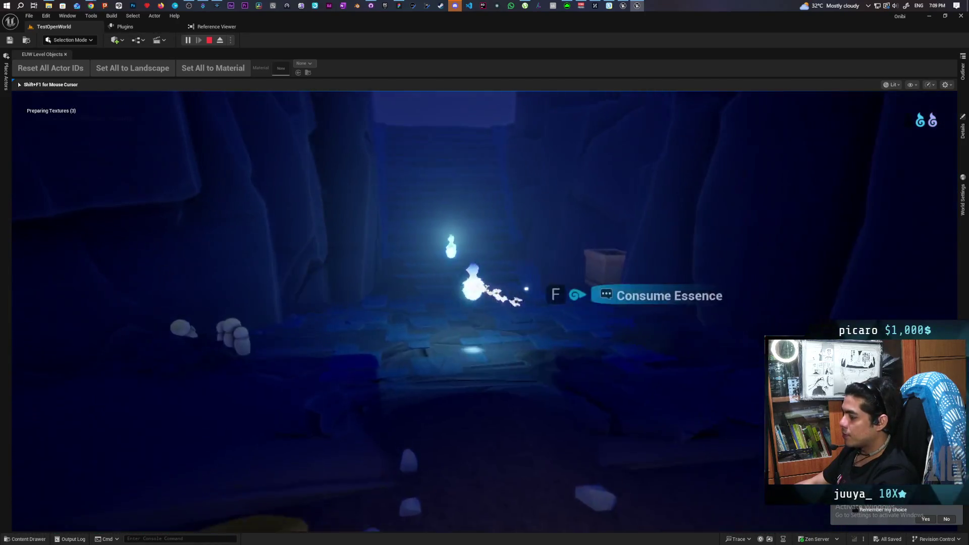
pyautogui.press('w')
pyautogui.press('f')
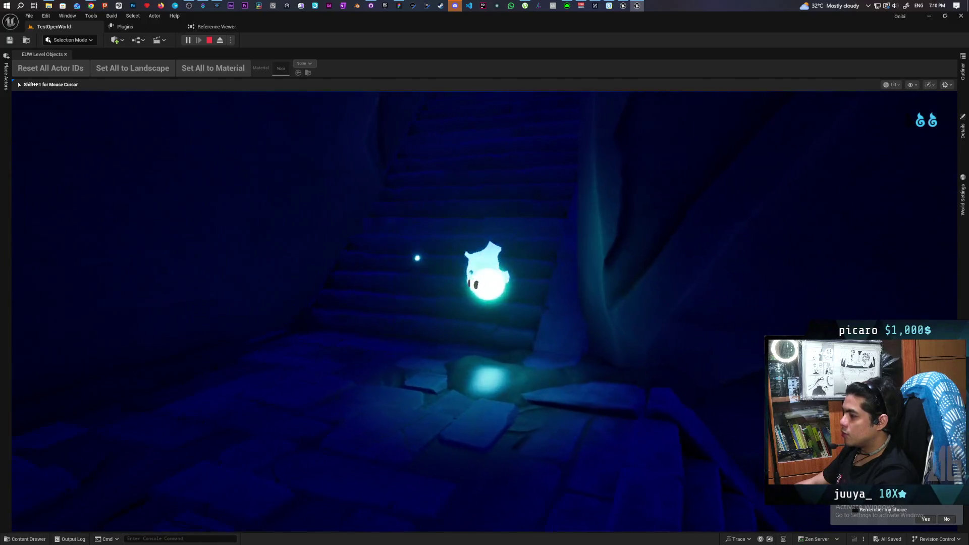
pyautogui.press('w')
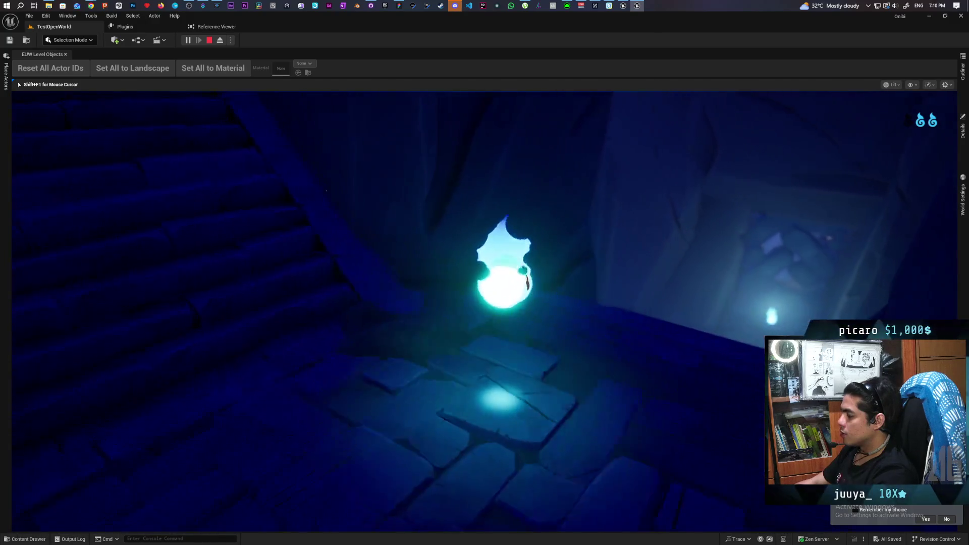
pyautogui.press('w')
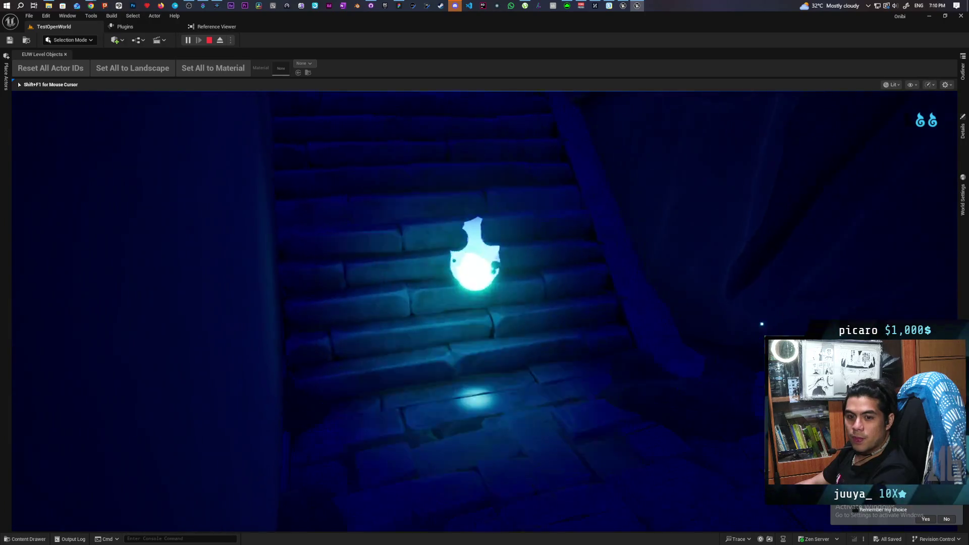
pyautogui.press('w')
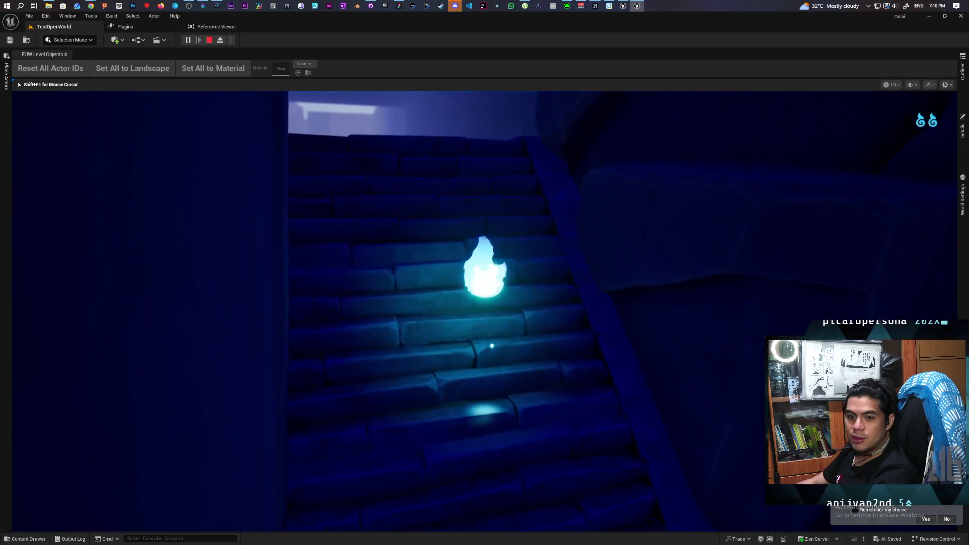
pyautogui.press('w')
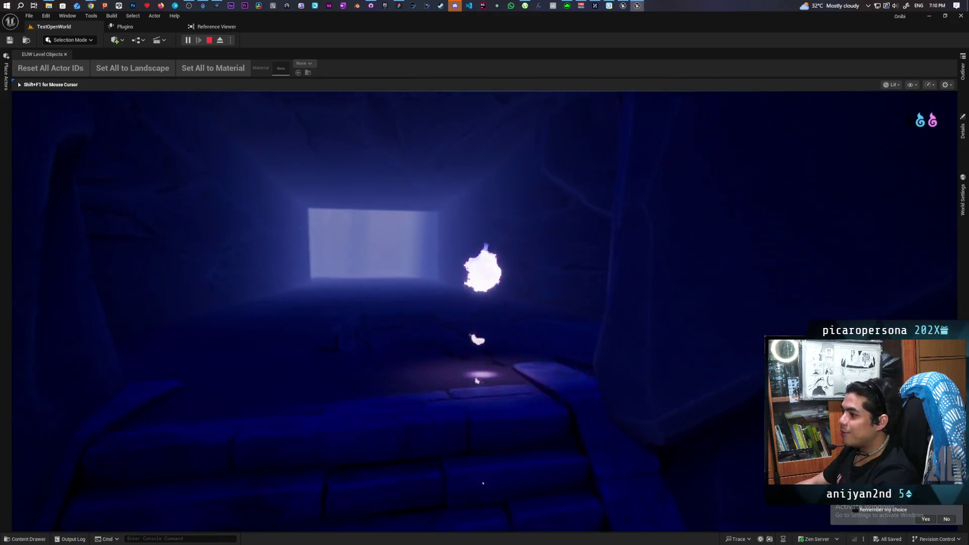
pyautogui.press('w')
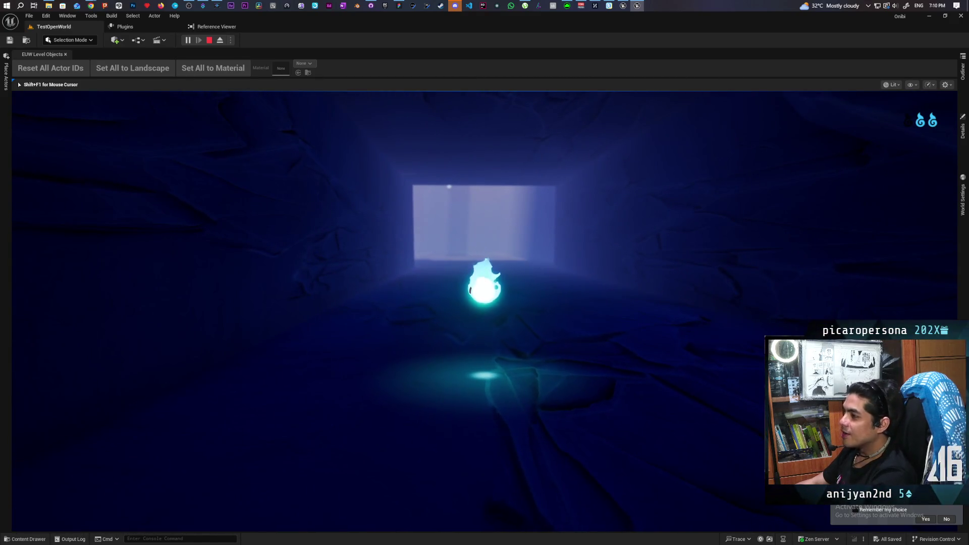
pyautogui.press('Escape')
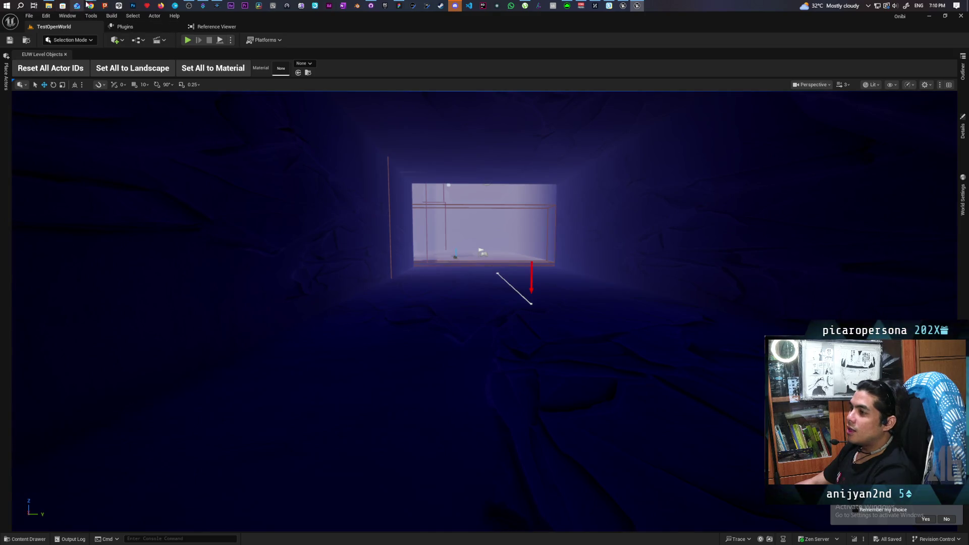
# Open the TestLevel map from the Levels folder and pull the camera back for a wide pond view
pyautogui.hotkey('ctrl', 'space')
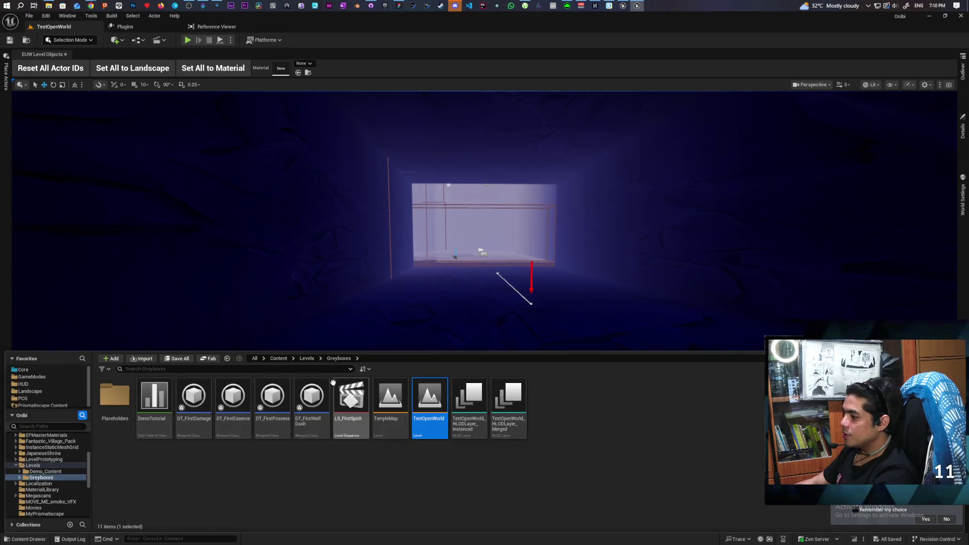
pyautogui.click(308, 360)
pyautogui.click(548, 403)
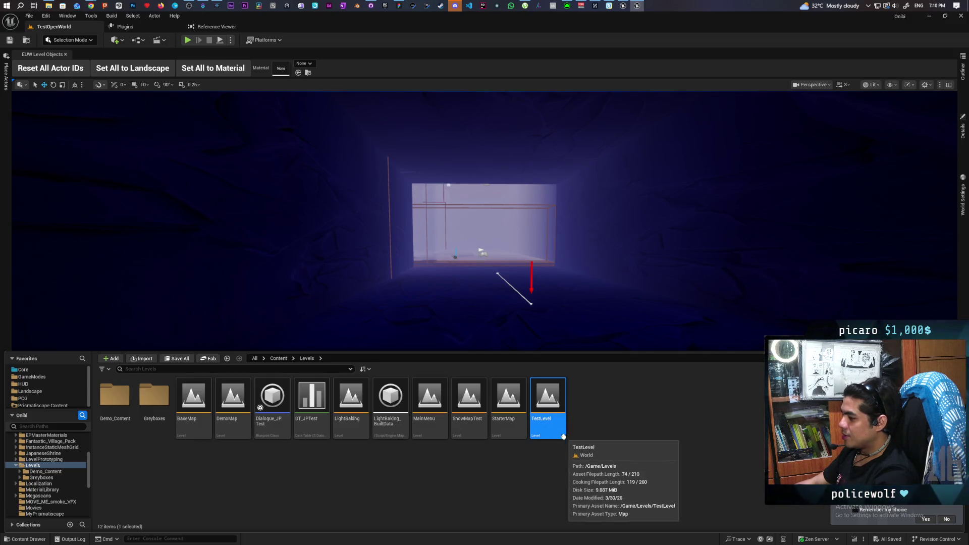
pyautogui.doubleClick(555, 407)
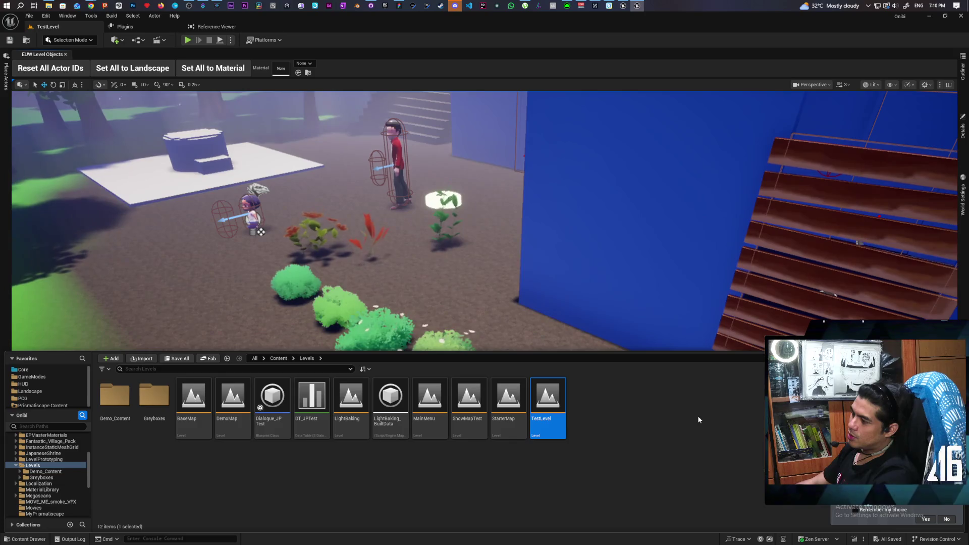
pyautogui.moveTo(698, 303); pyautogui.dragTo(698, 263)
pyautogui.moveTo(291, 89)
pyautogui.mouseDown()
pyautogui.moveTo(303, 89)
pyautogui.moveTo(282, 89)
pyautogui.moveTo(292, 89)
pyautogui.mouseUp()
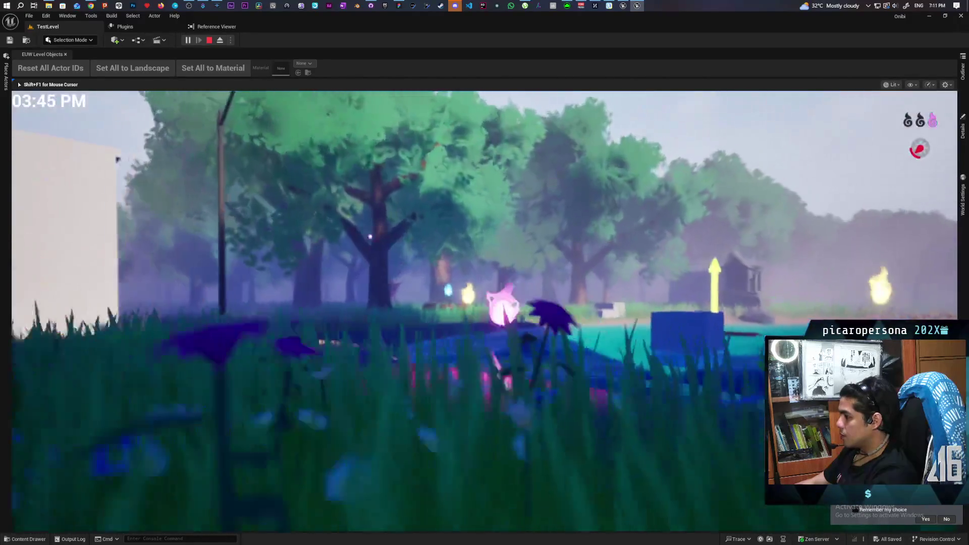
# Move the wisp across the lake and onto the raft
pyautogui.press('w')
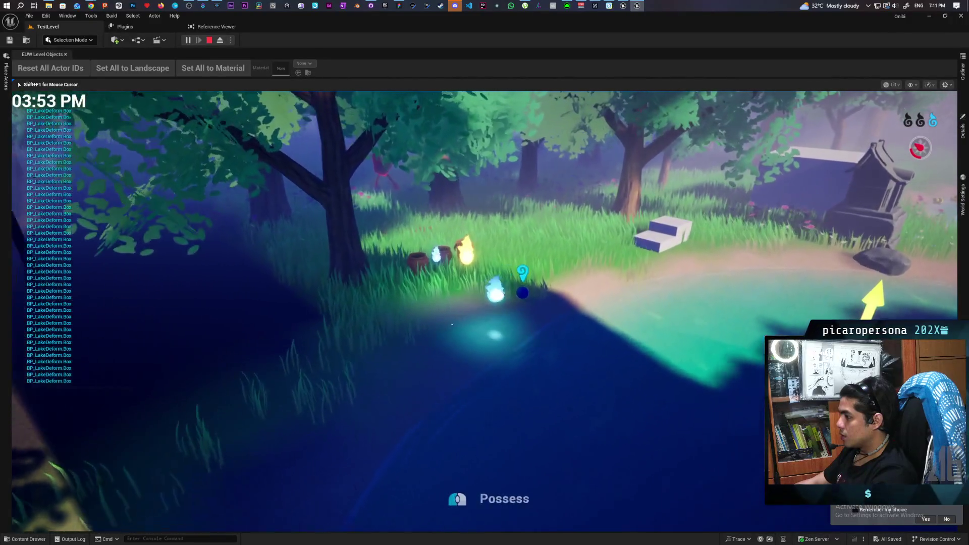
pyautogui.press('w')
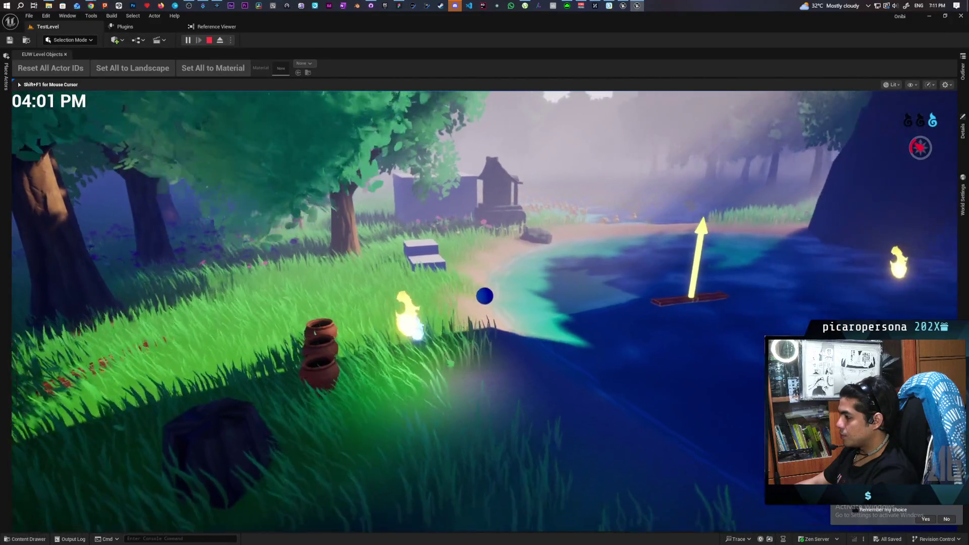
pyautogui.press('w')
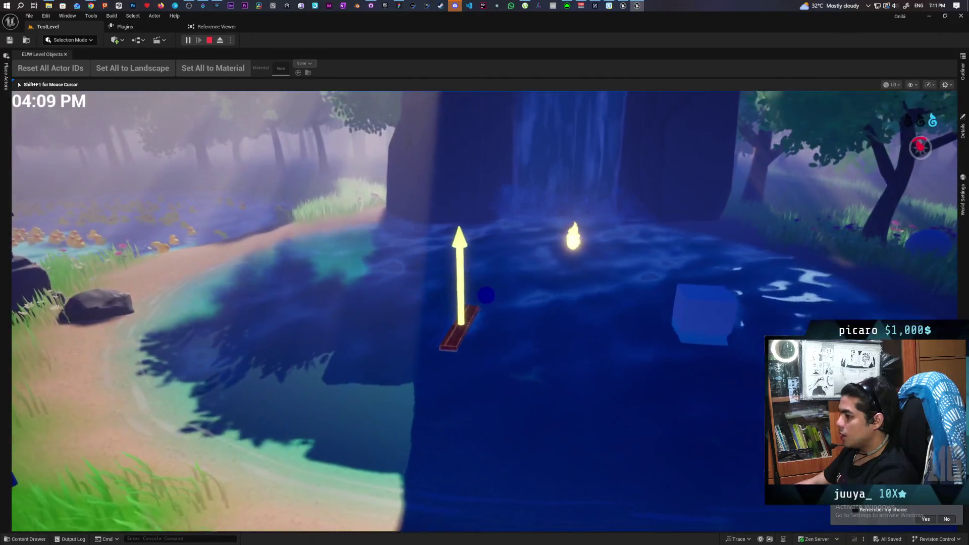
pyautogui.press('w')
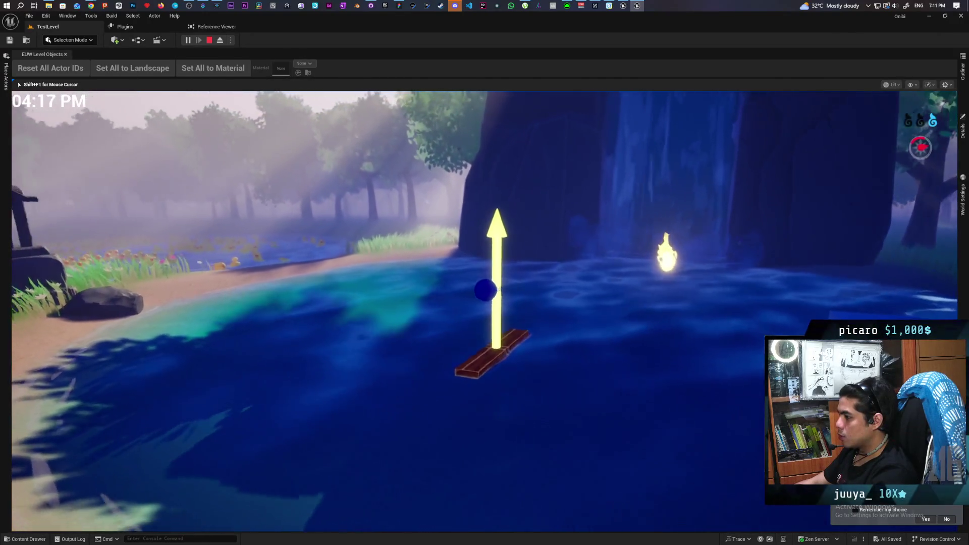
# Turn the raft and swing its aim arrow clockwise and counterclockwise
pyautogui.press('d')
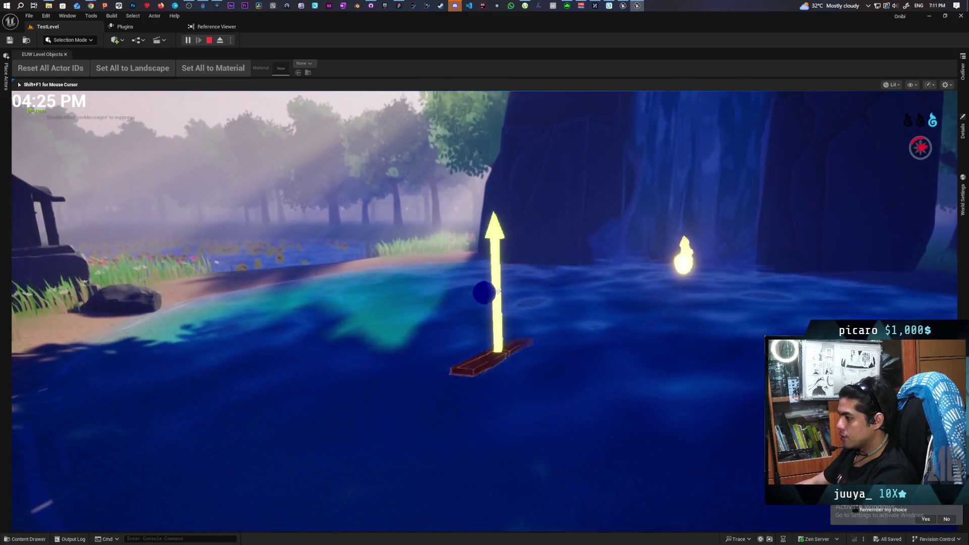
pyautogui.press('d')
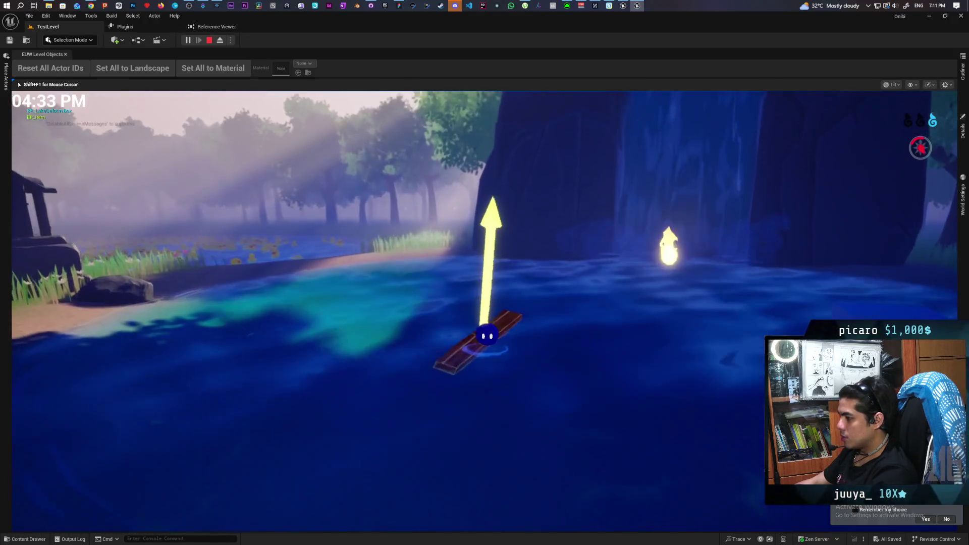
pyautogui.press('a')
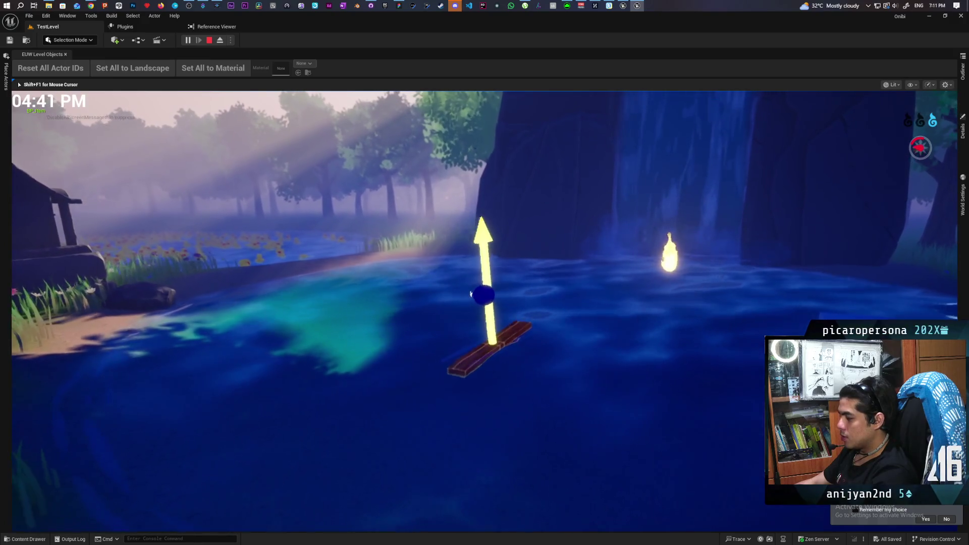
pyautogui.press('a')
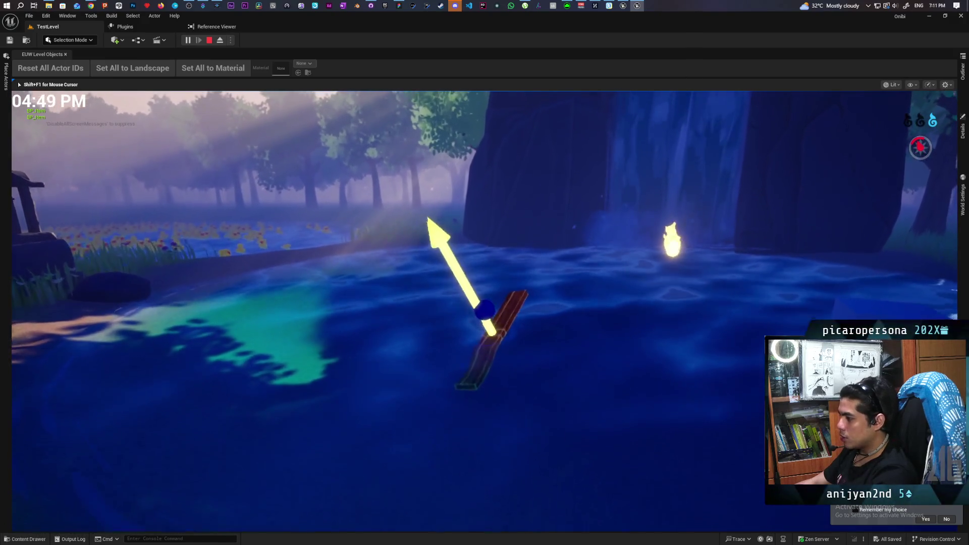
pyautogui.press('d')
pyautogui.press('a')
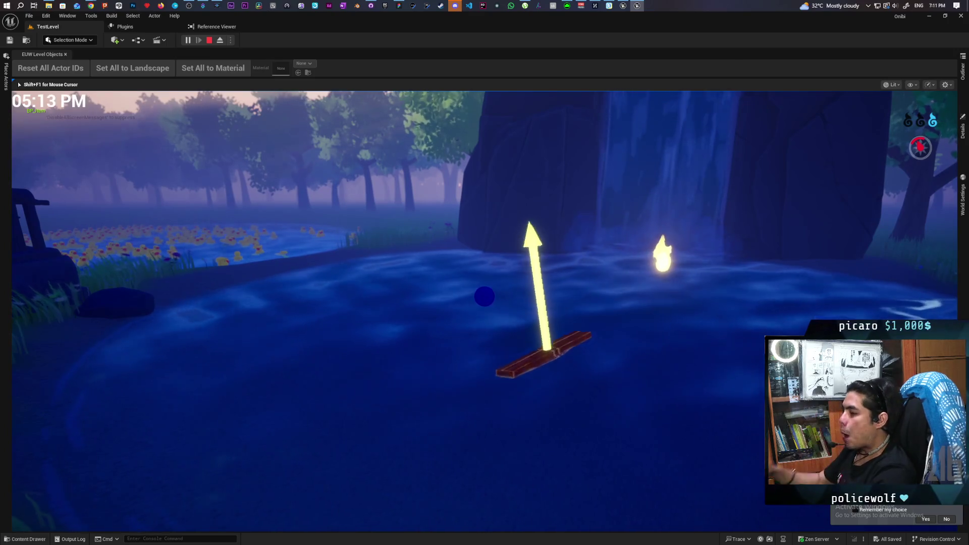
# Stop playing, open the SnowMapTest level, and start play-testing it
pyautogui.press('Escape')
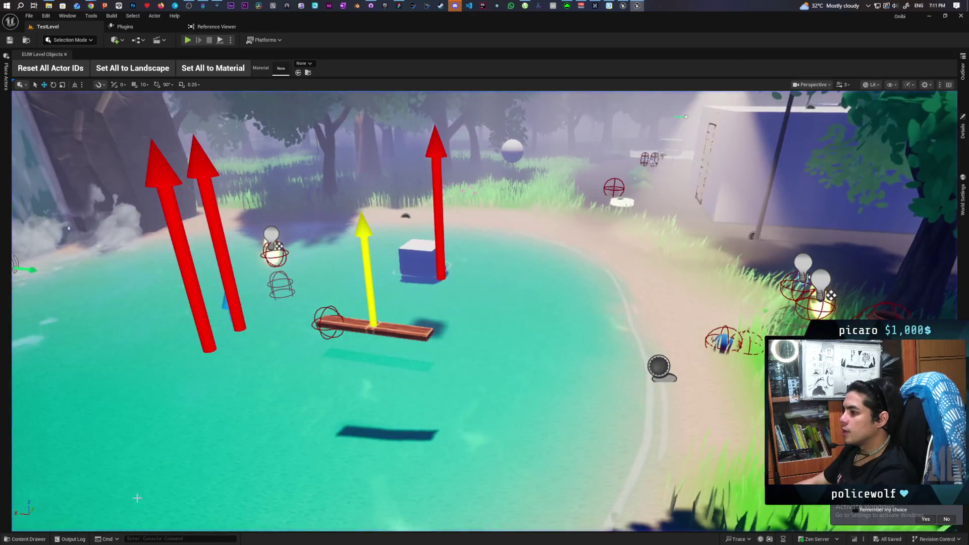
pyautogui.hotkey('ctrl', 'space')
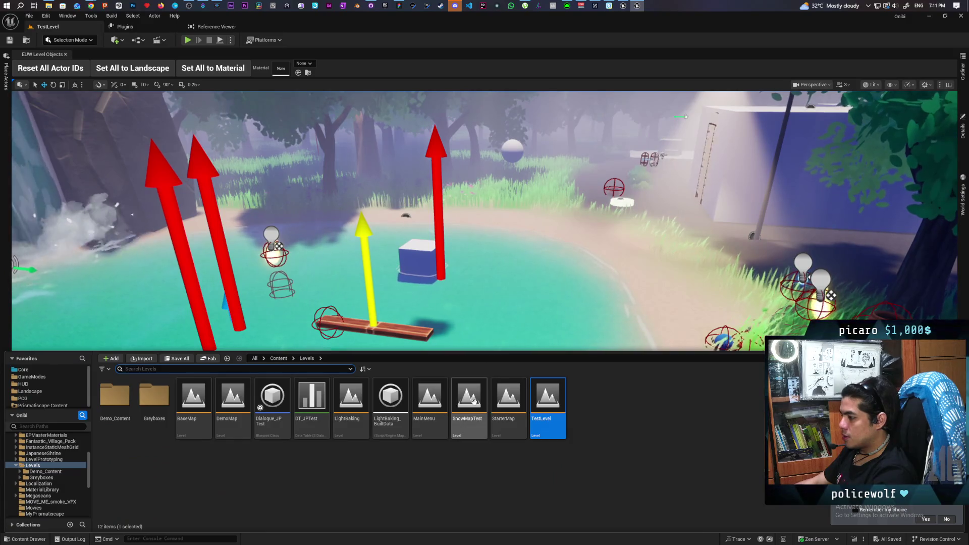
pyautogui.doubleClick(473, 401)
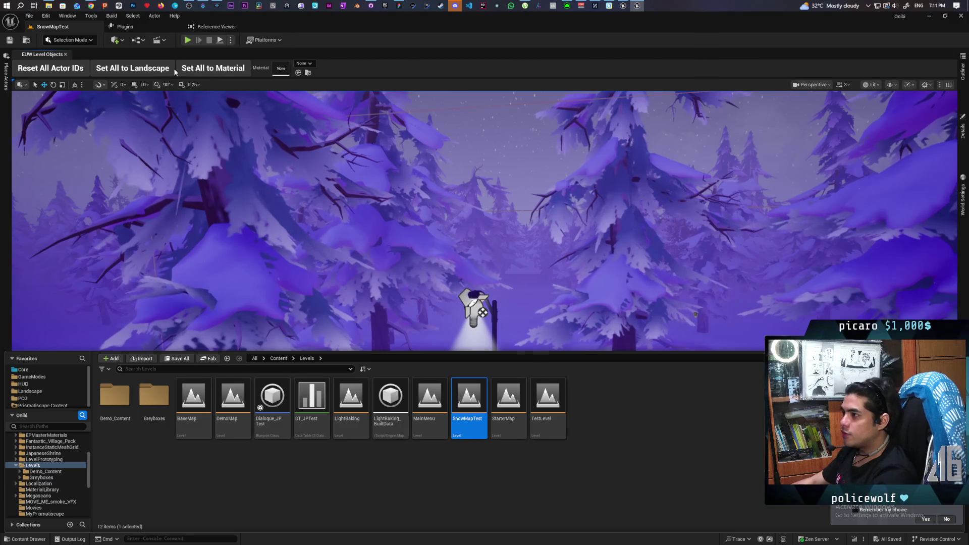
pyautogui.click(188, 40)
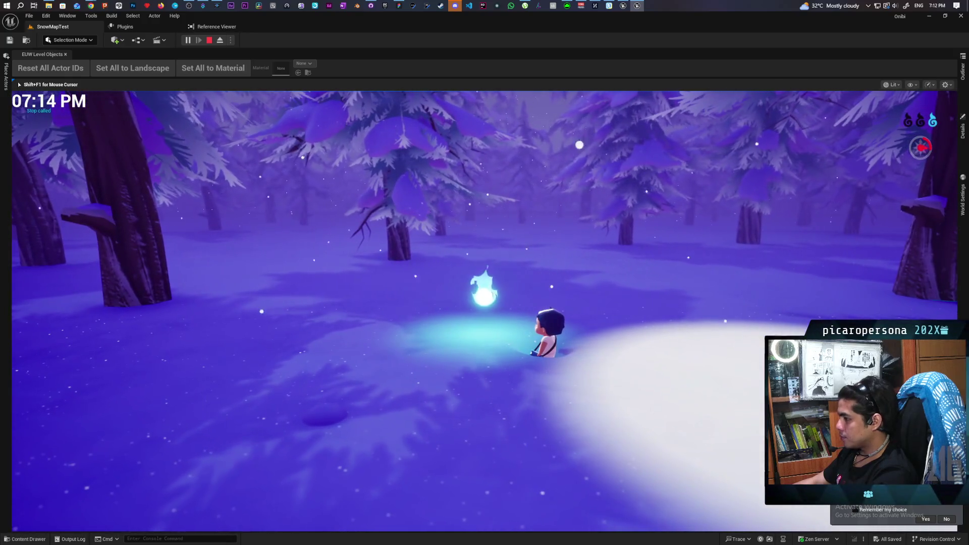
# Possess the orange creature and walk it through the snow past the lamppost into the forest
pyautogui.click(484, 273)
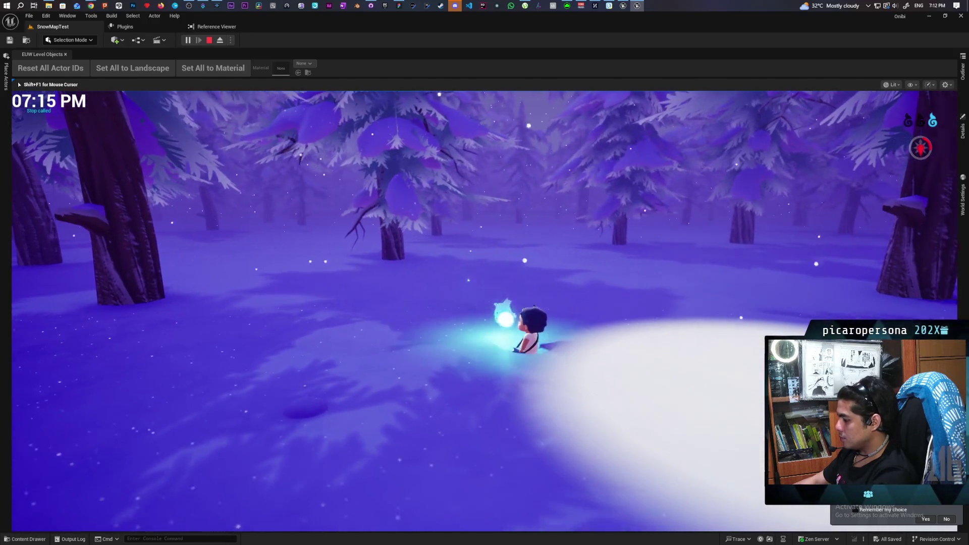
pyautogui.press('w')
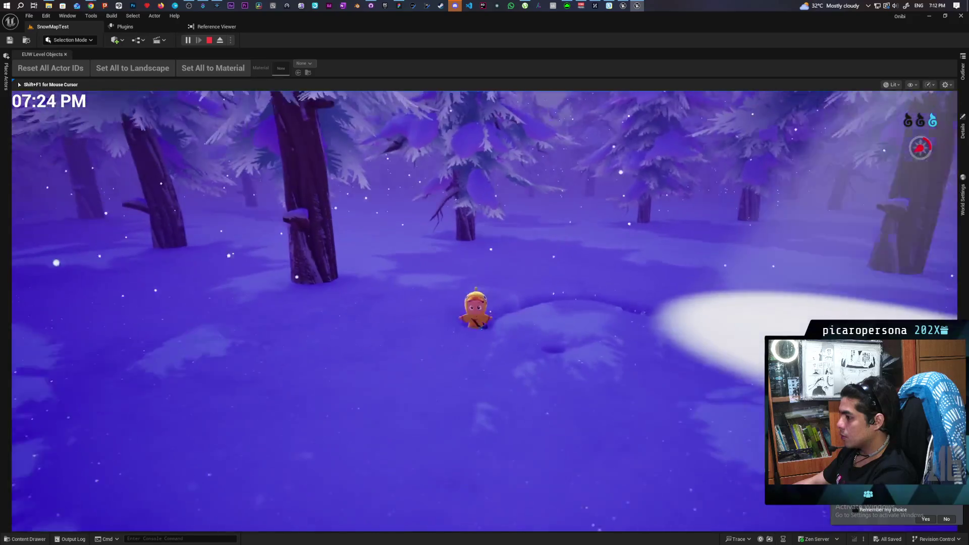
pyautogui.press('w')
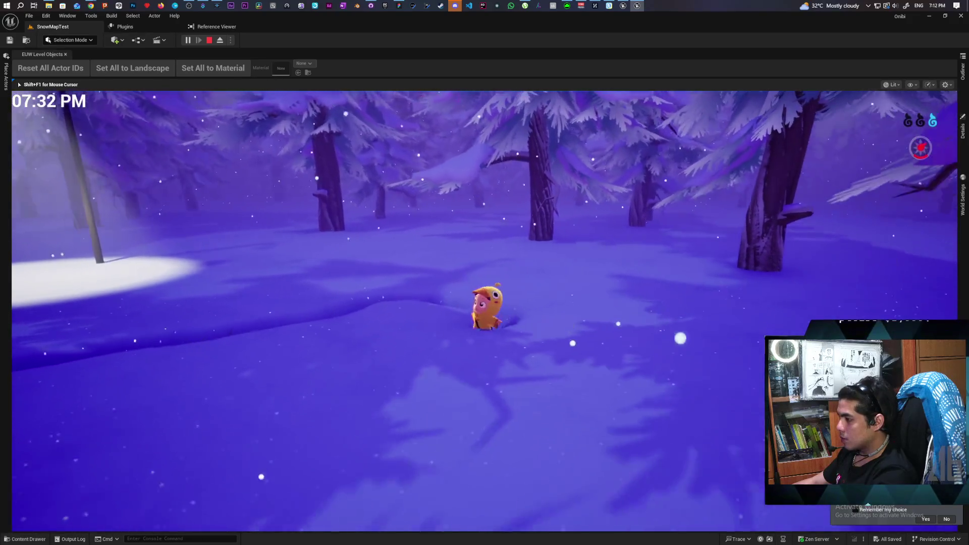
pyautogui.press('w')
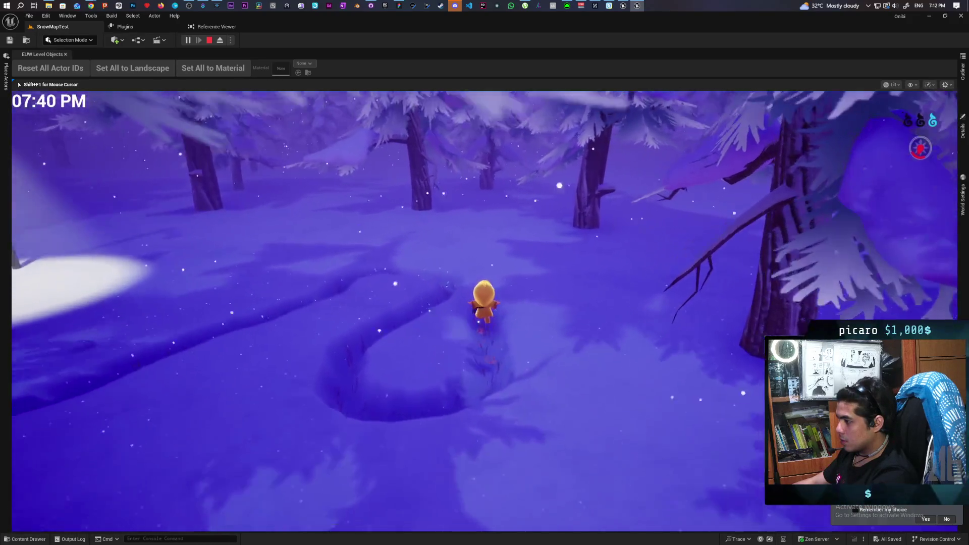
pyautogui.press('w')
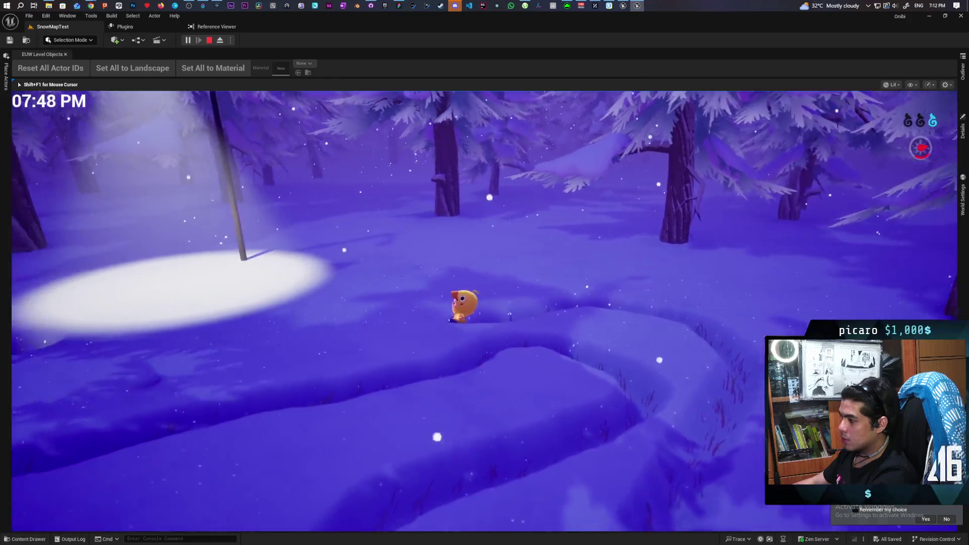
pyautogui.press('a')
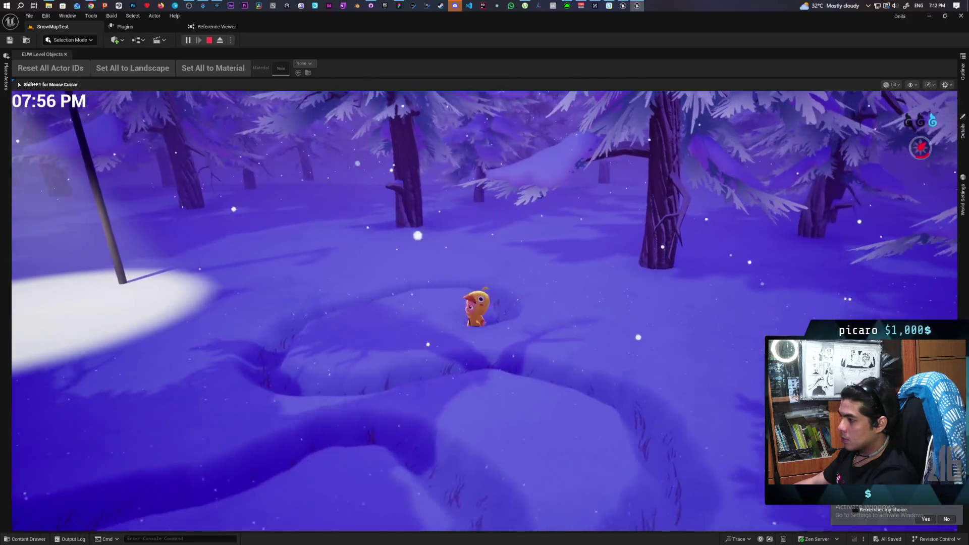
pyautogui.press('w')
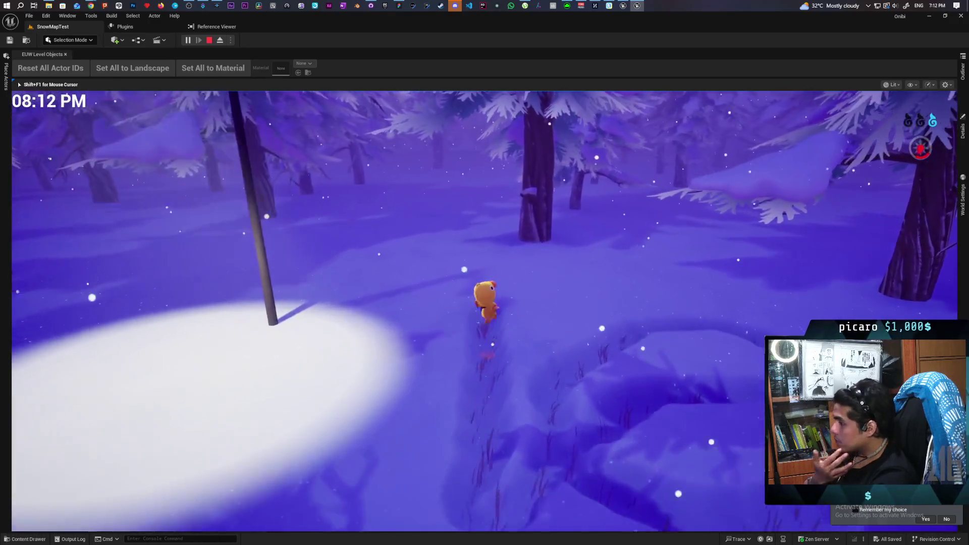
pyautogui.press('a')
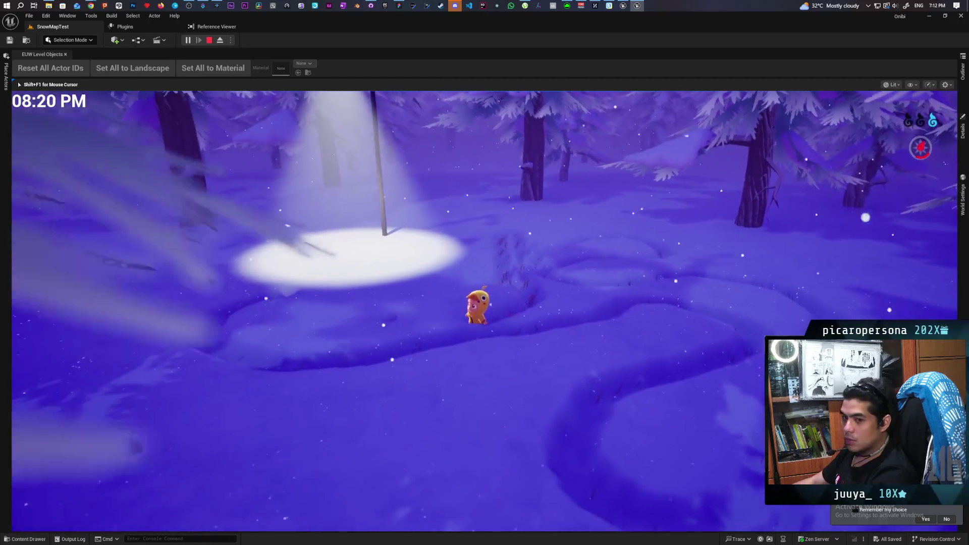
pyautogui.press('w')
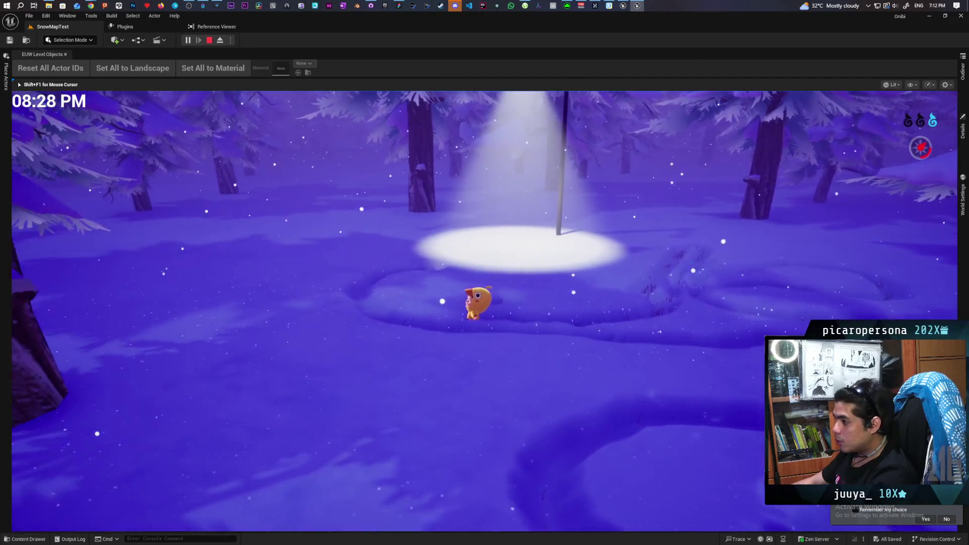
pyautogui.press('w')
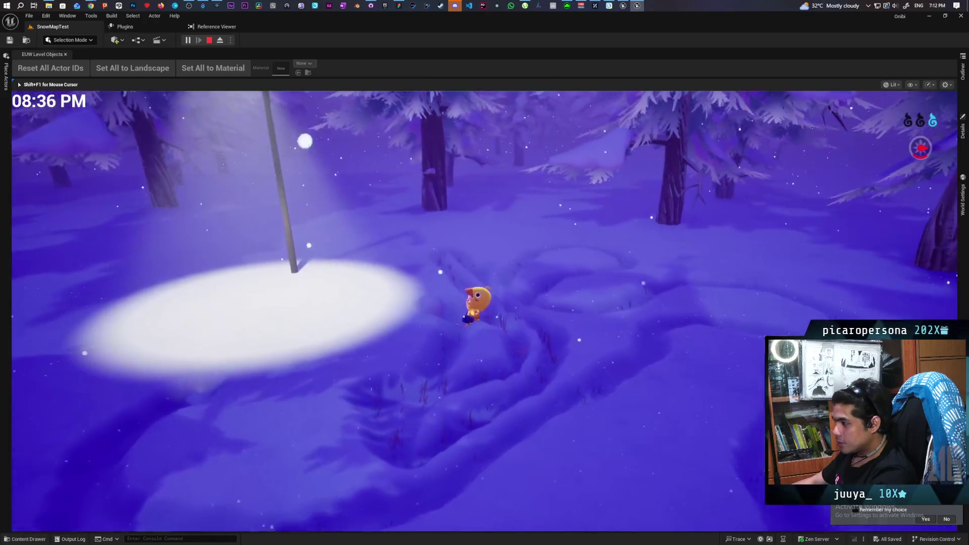
pyautogui.press('a')
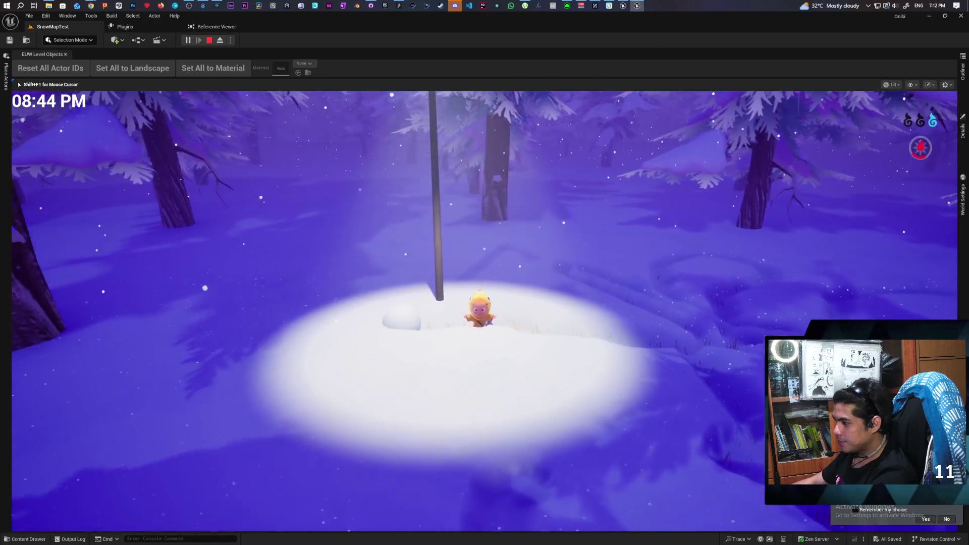
pyautogui.press('w')
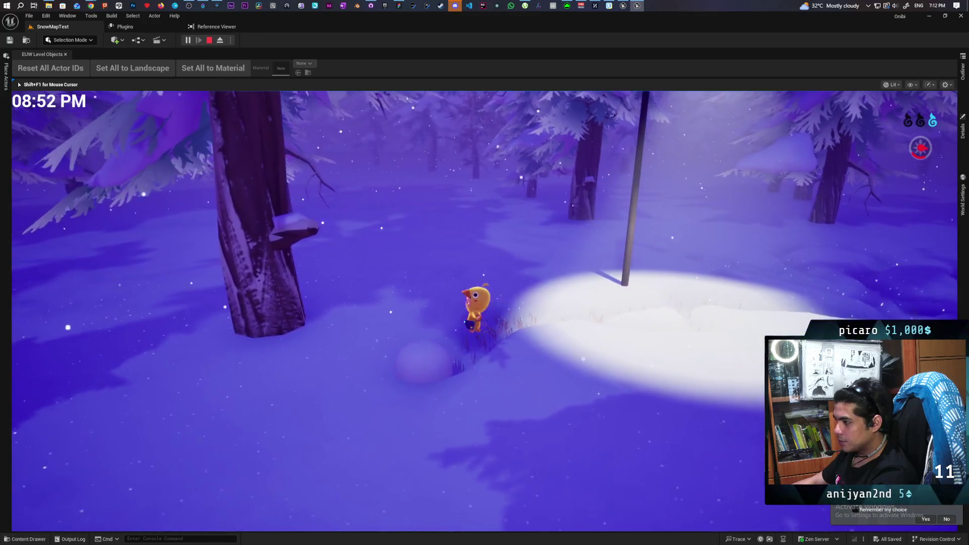
# Walk up to the snowball and circle it, pushing it alongside through the snow
pyautogui.press('w')
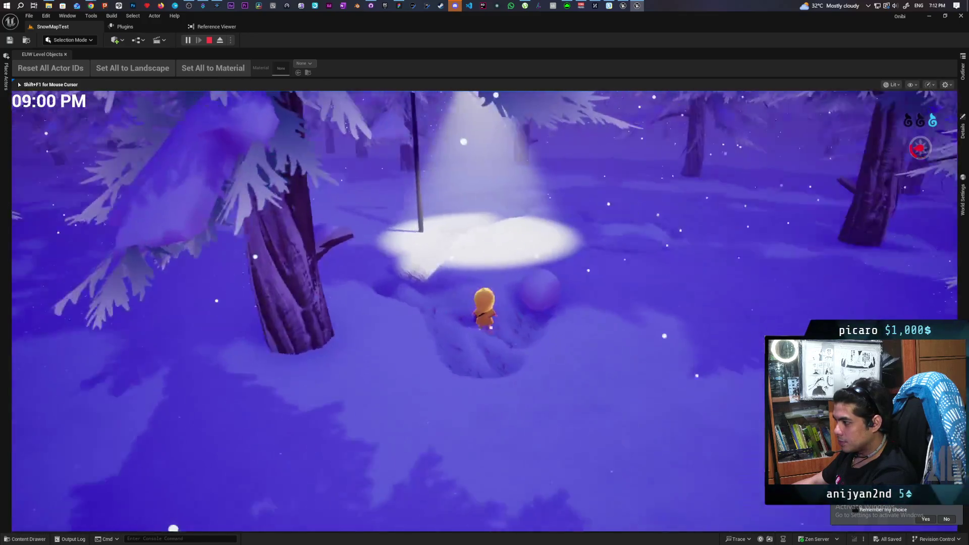
pyautogui.press('s')
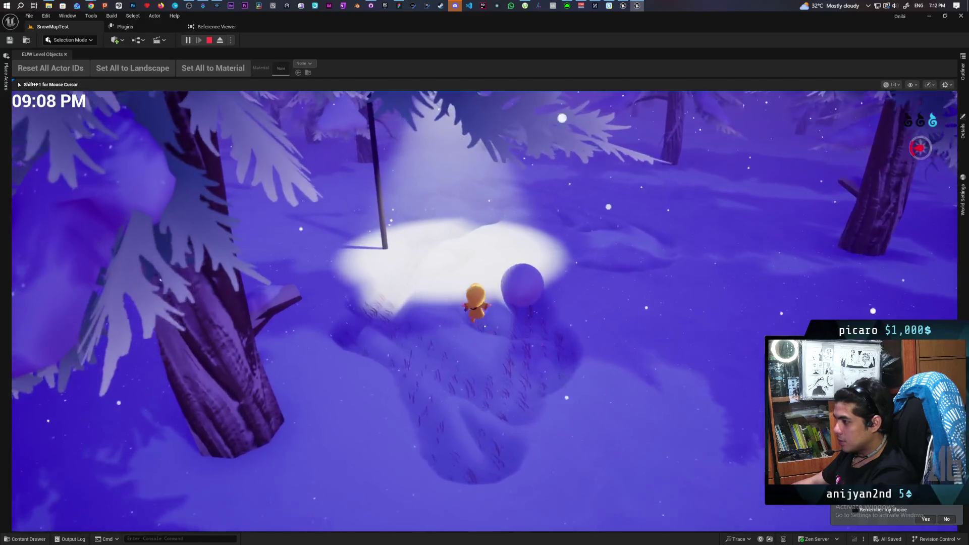
pyautogui.press('w')
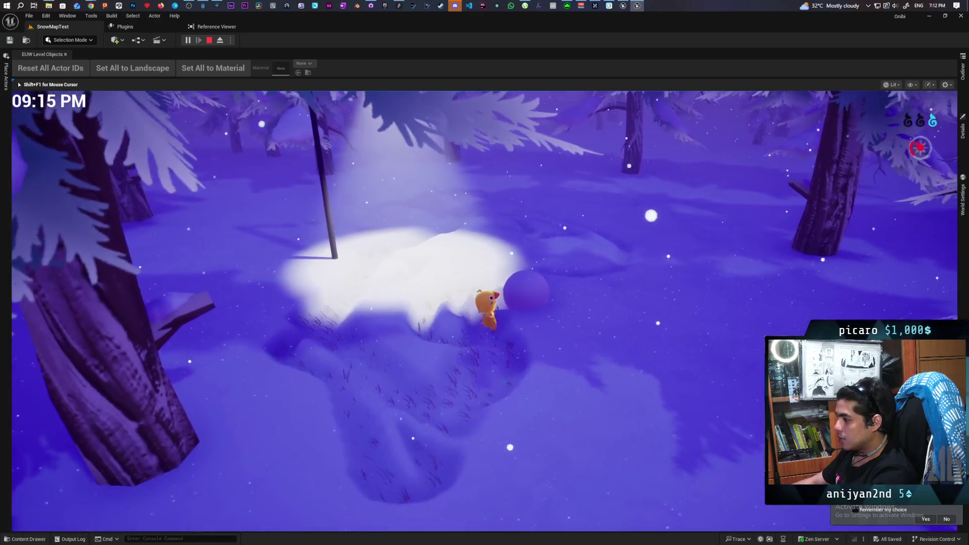
pyautogui.press('w')
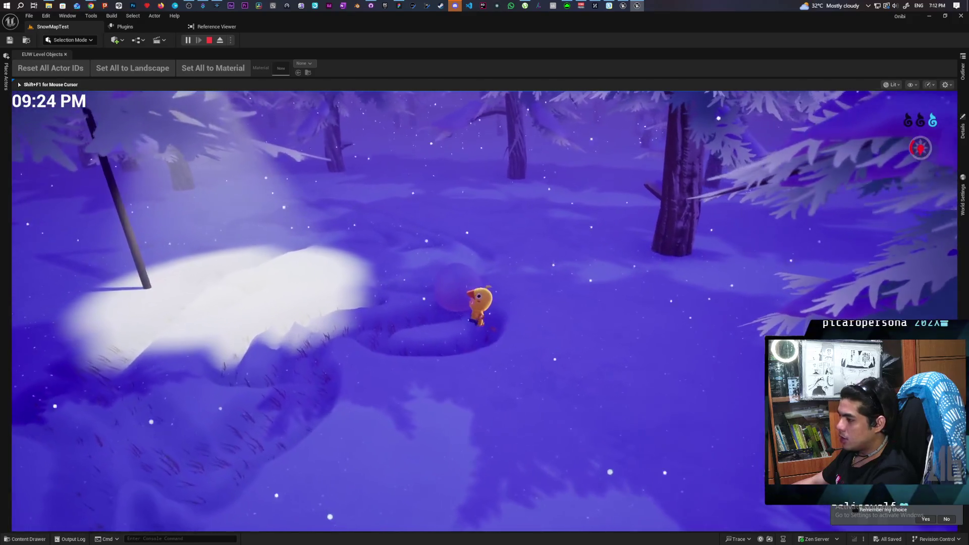
pyautogui.press('s')
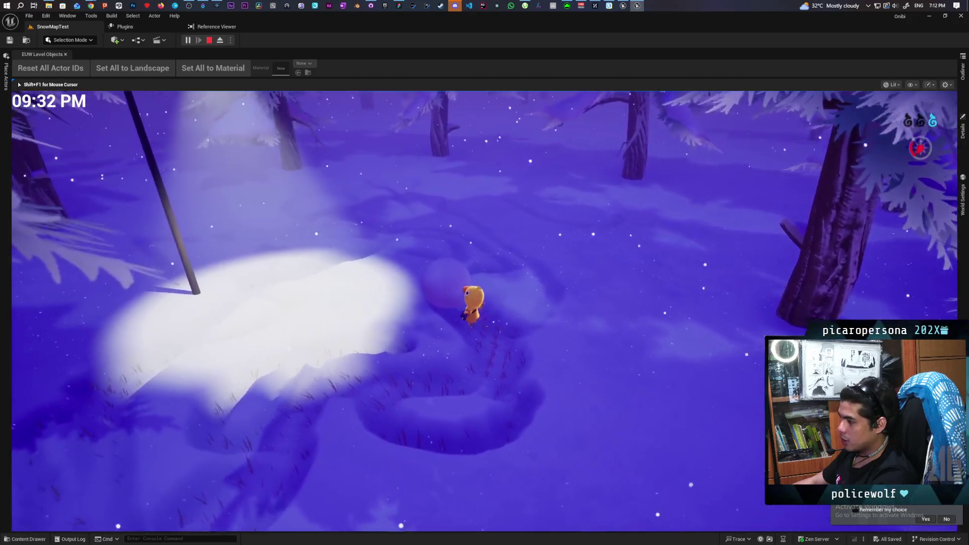
pyautogui.press('w')
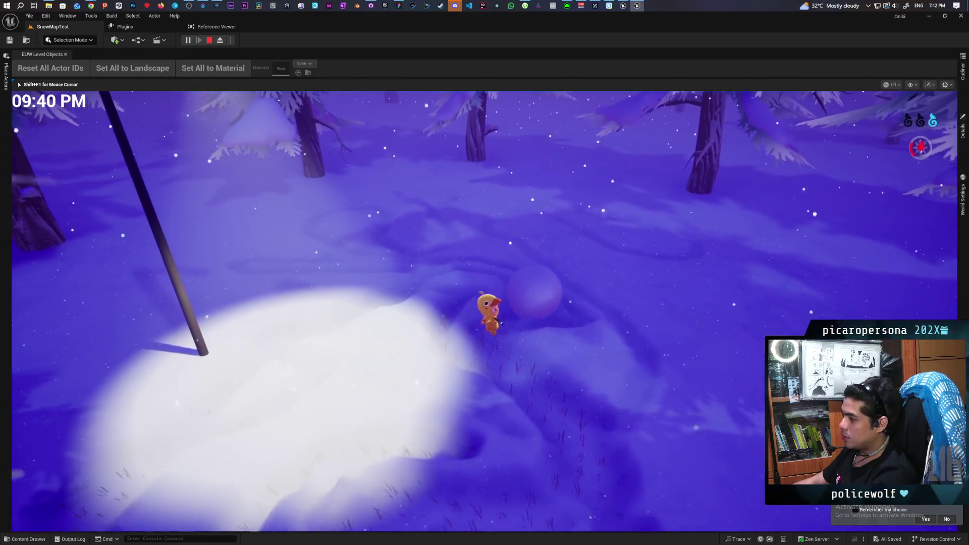
pyautogui.press('s')
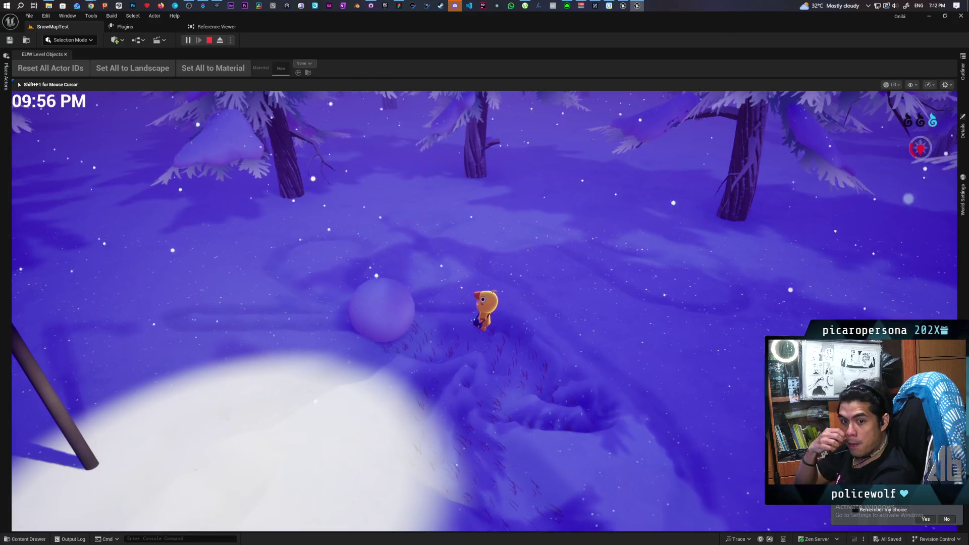
pyautogui.press('w')
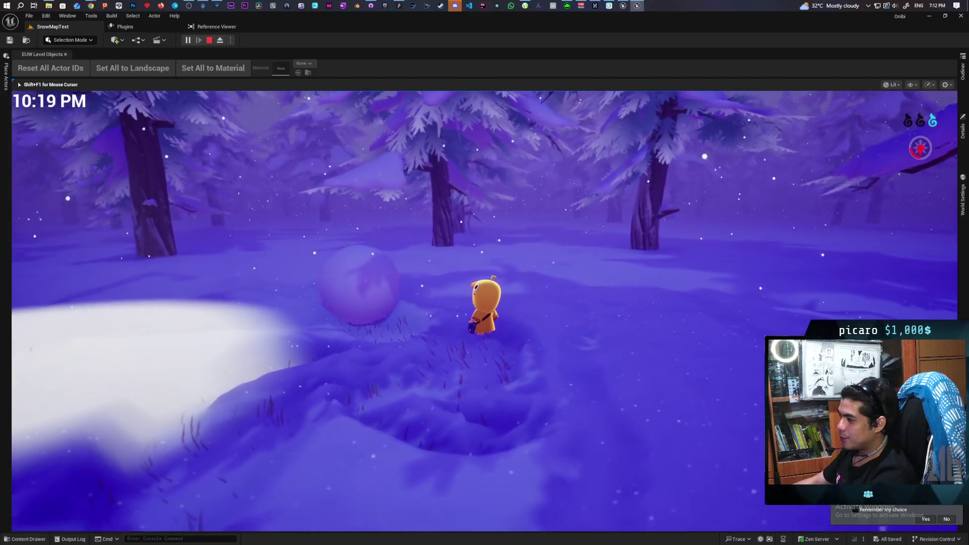
# Walk the creature back and forth beside the glowing spirit, then stop the play session
pyautogui.press('s')
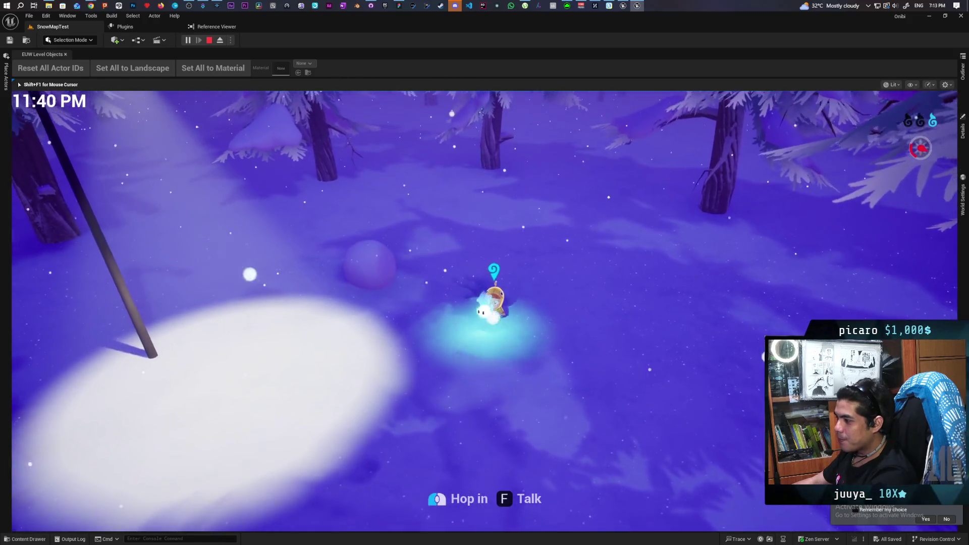
pyautogui.press('s')
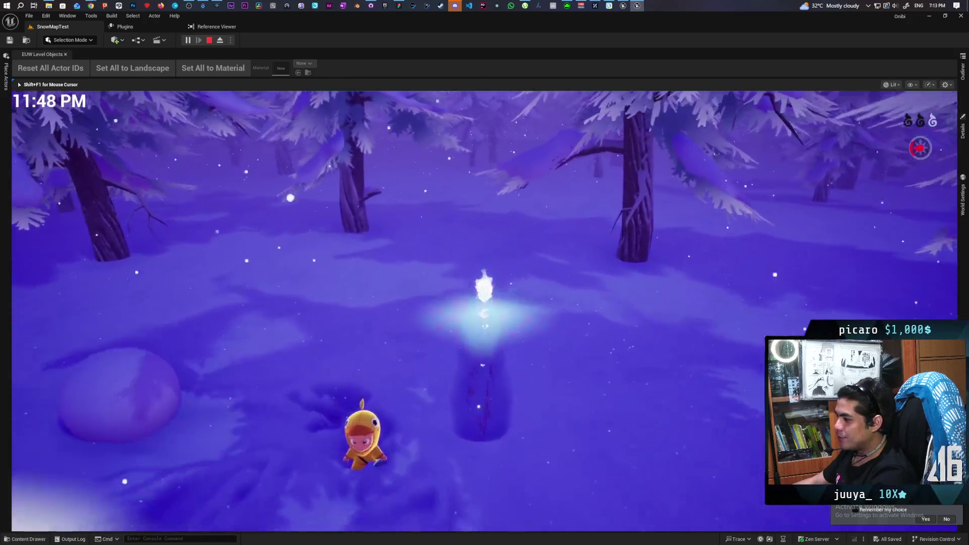
pyautogui.press('w')
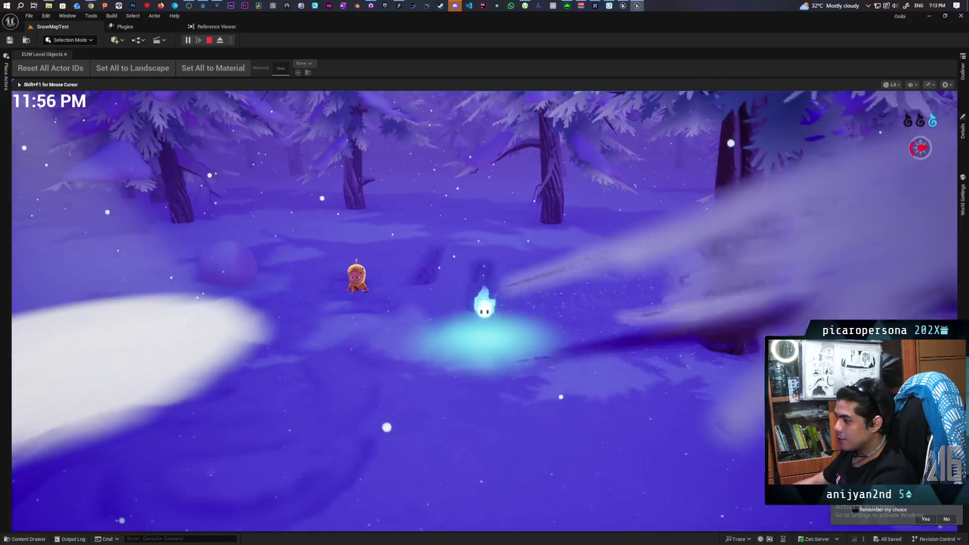
pyautogui.press('s')
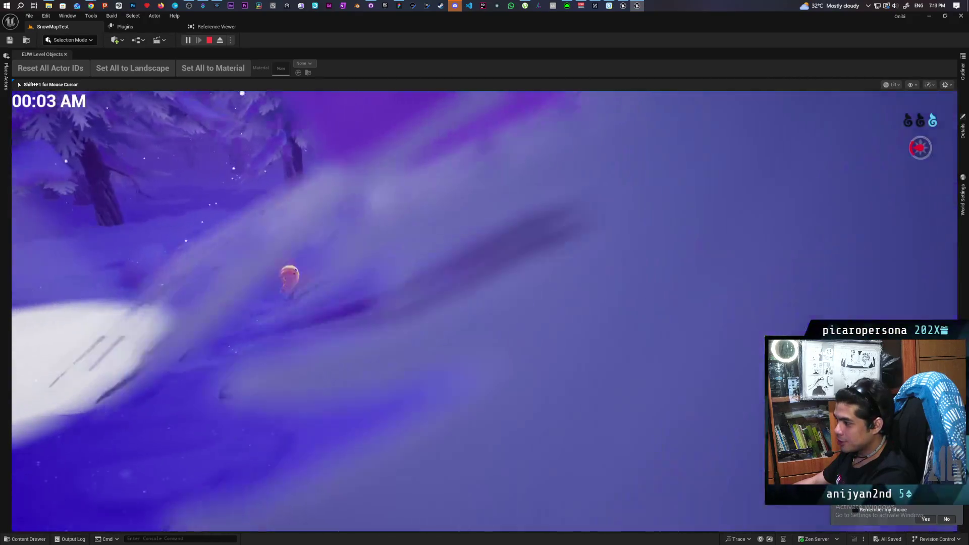
pyautogui.press('s')
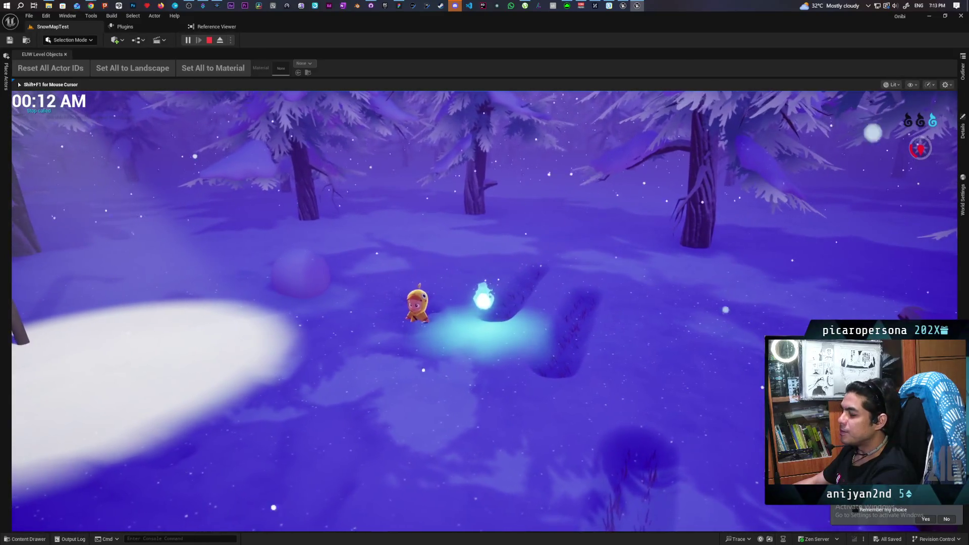
pyautogui.press('s')
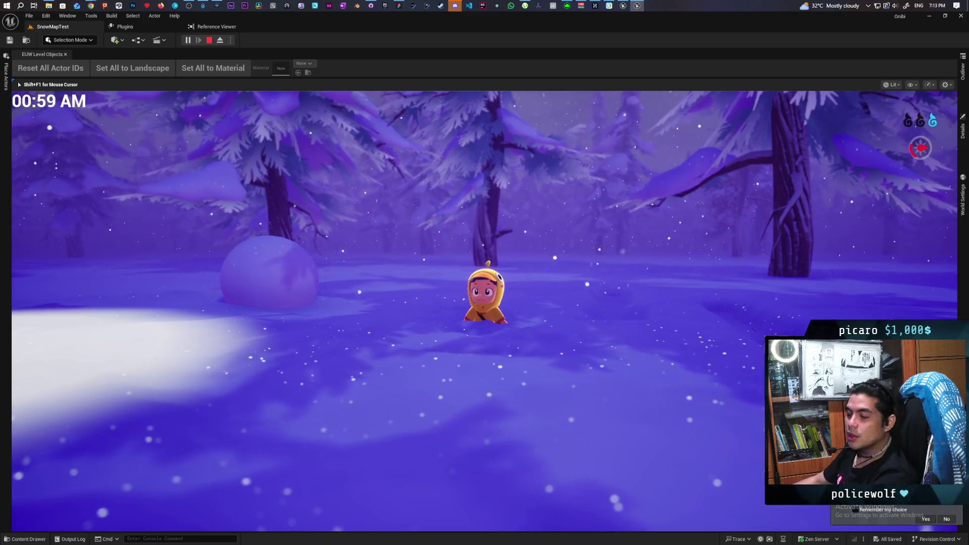
pyautogui.press('Escape')
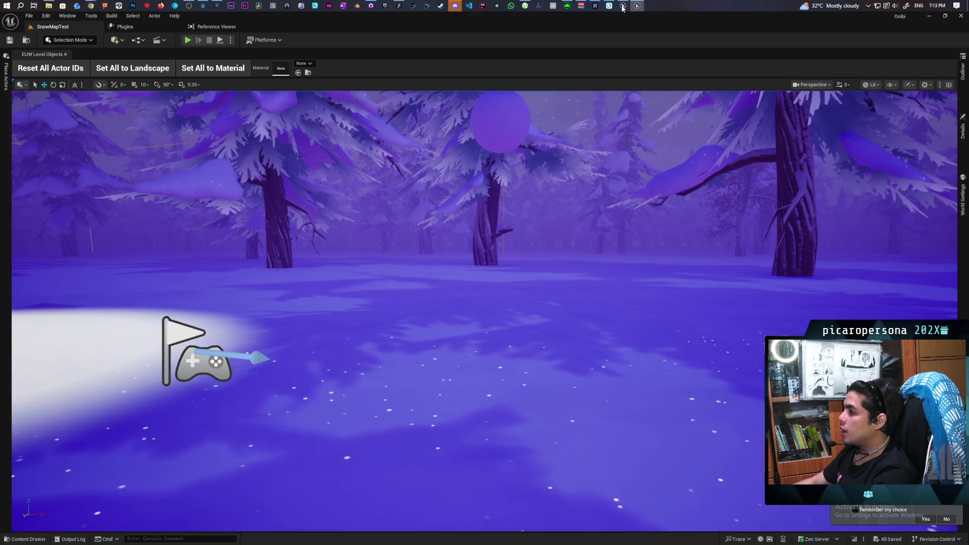
# Bring the GreyboxLevel editor forward, move it right beside SnowMapTest, and check the Play options
pyautogui.moveTo(623, 5)
pyautogui.click(623, 38)
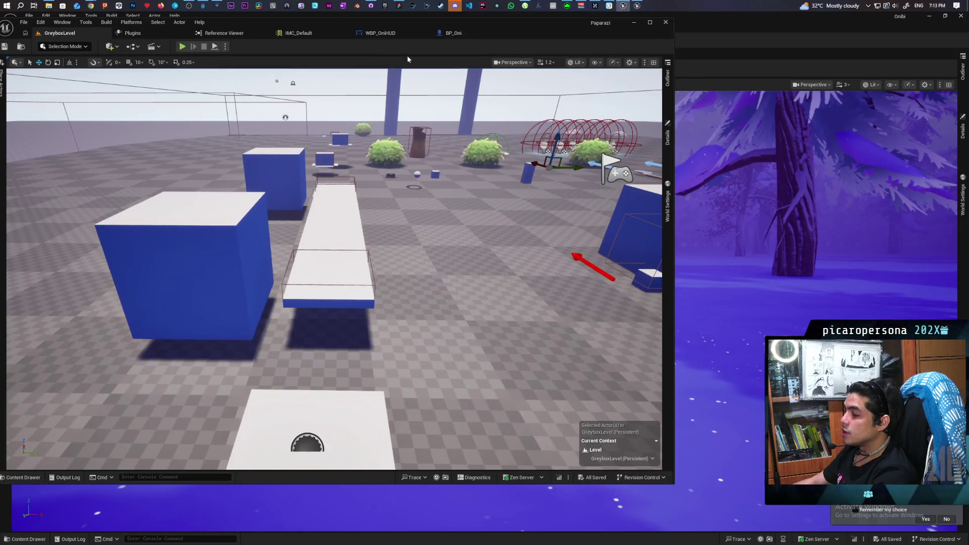
pyautogui.moveTo(550, 23)
pyautogui.mouseDown()
pyautogui.moveTo(845, 47)
pyautogui.moveTo(812, 29)
pyautogui.moveTo(827, 23)
pyautogui.mouseUp()
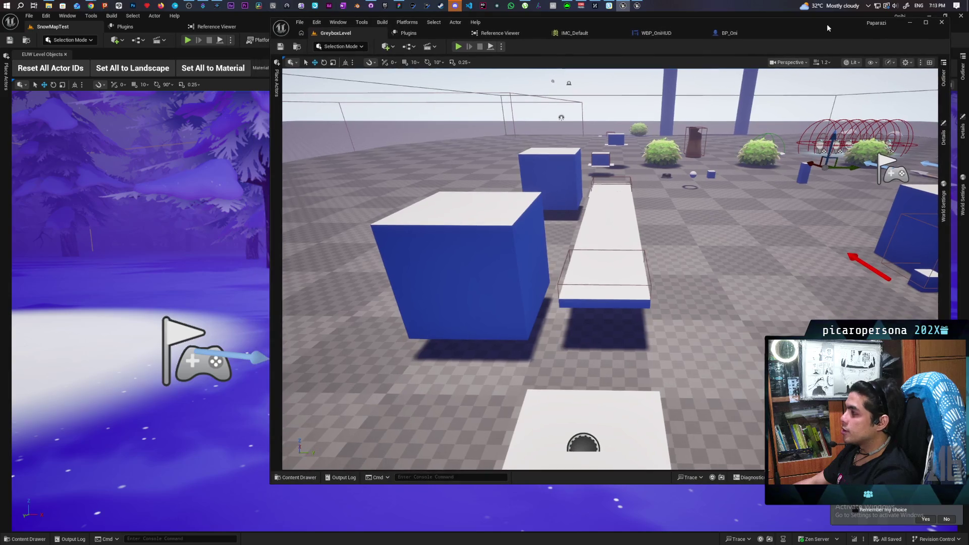
pyautogui.click(502, 47)
pyautogui.click(665, 47)
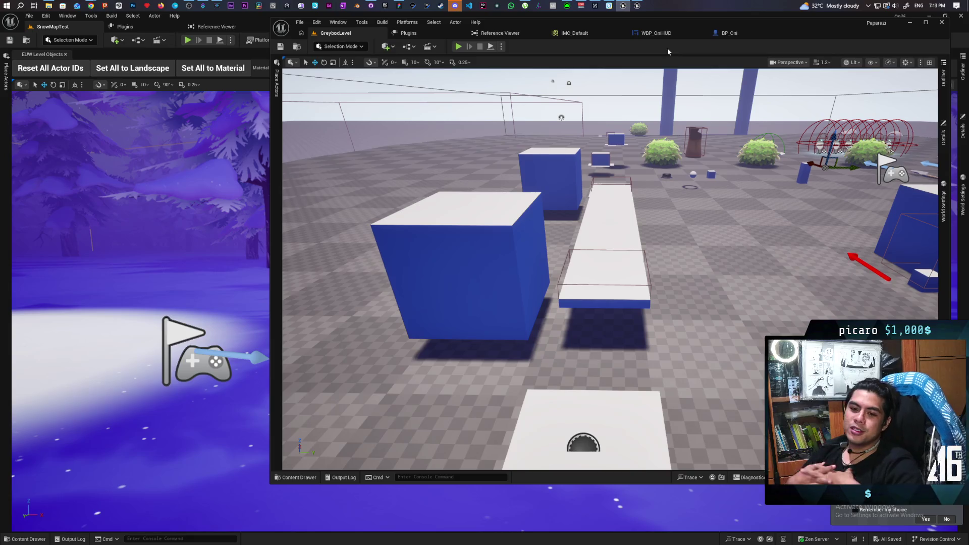
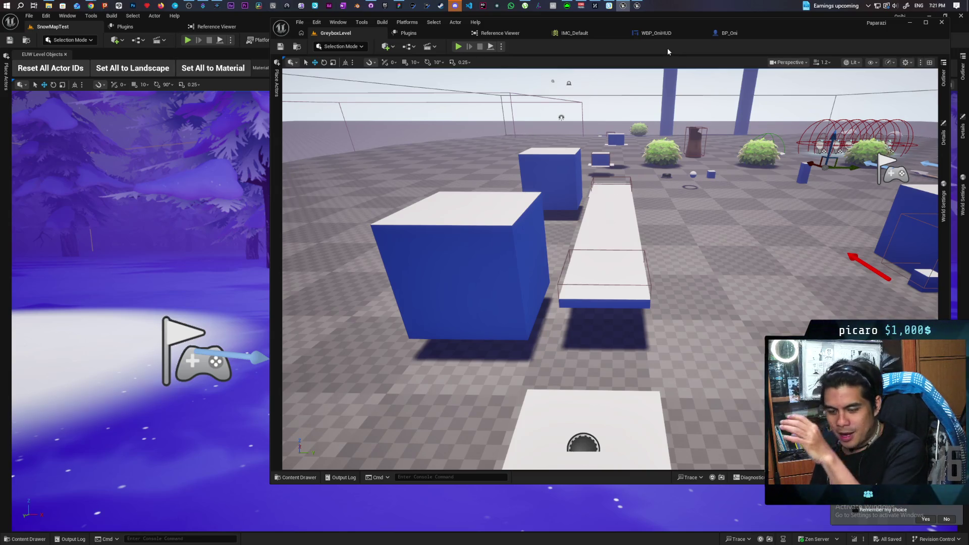
# Run a 3-player Play As Listen Server session, then stop it with Esc
pyautogui.click(501, 46)
pyautogui.moveTo(580, 193); pyautogui.dragTo(586, 193)
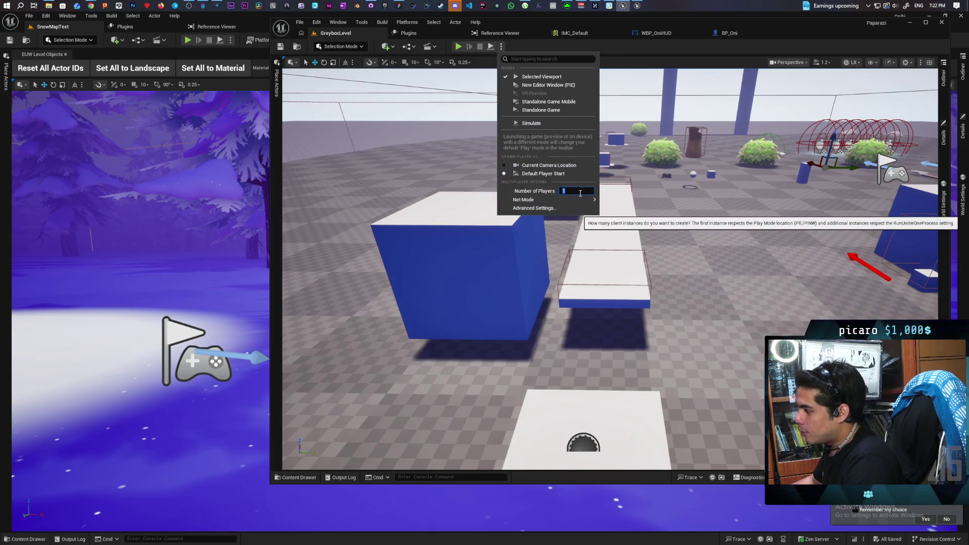
pyautogui.moveTo(593, 201)
pyautogui.click(626, 211)
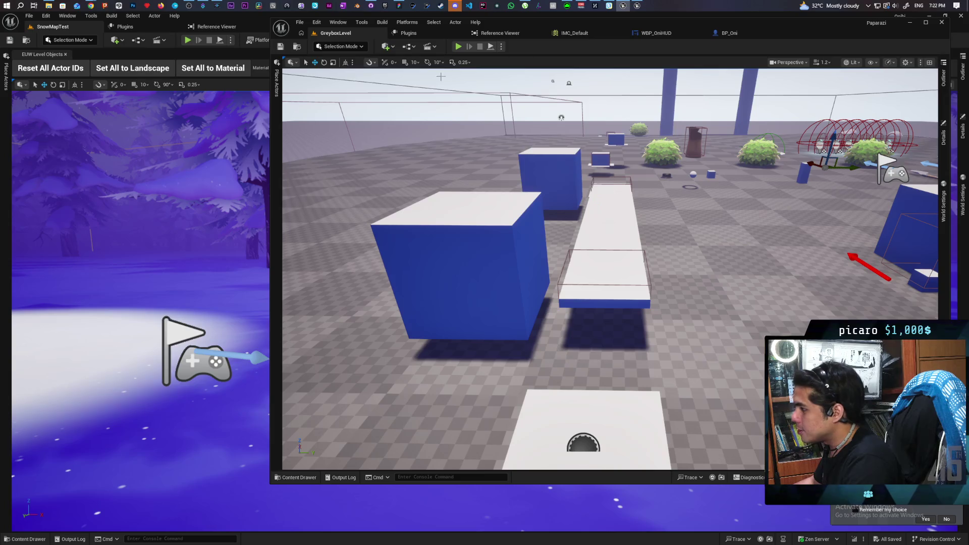
pyautogui.click(458, 46)
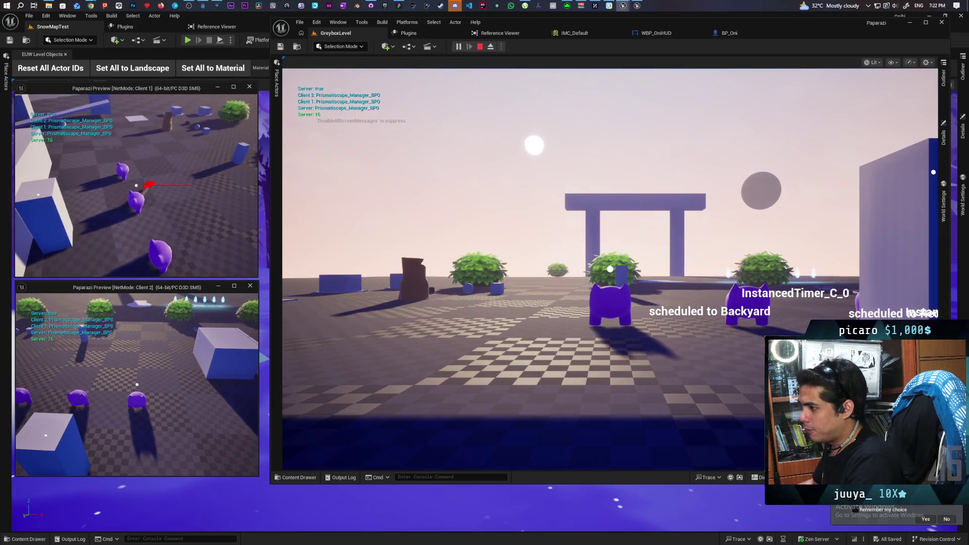
pyautogui.press('Escape')
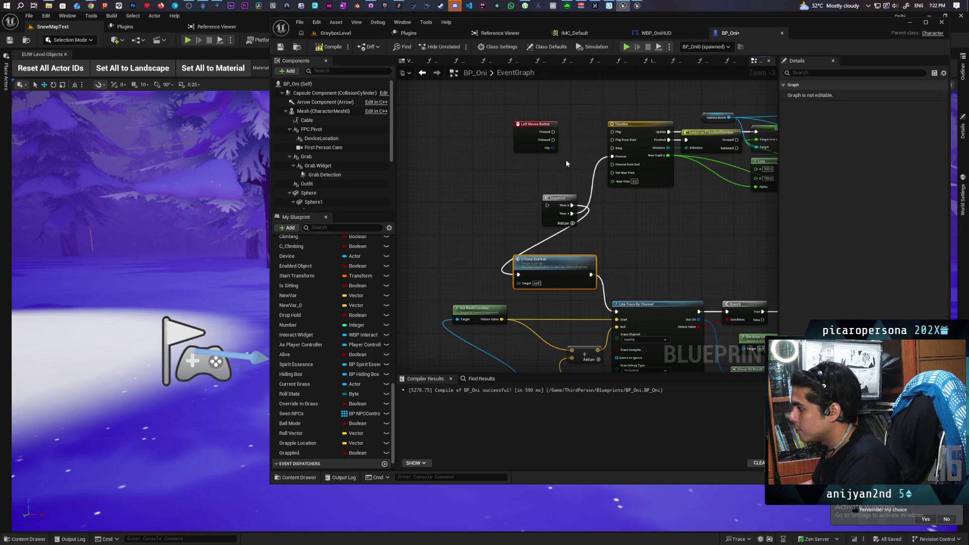
# Move the Sequence node between Left Mouse Button and Timeline, then briefly play-test GreyboxLevel
pyautogui.moveTo(558, 203); pyautogui.dragTo(579, 142)
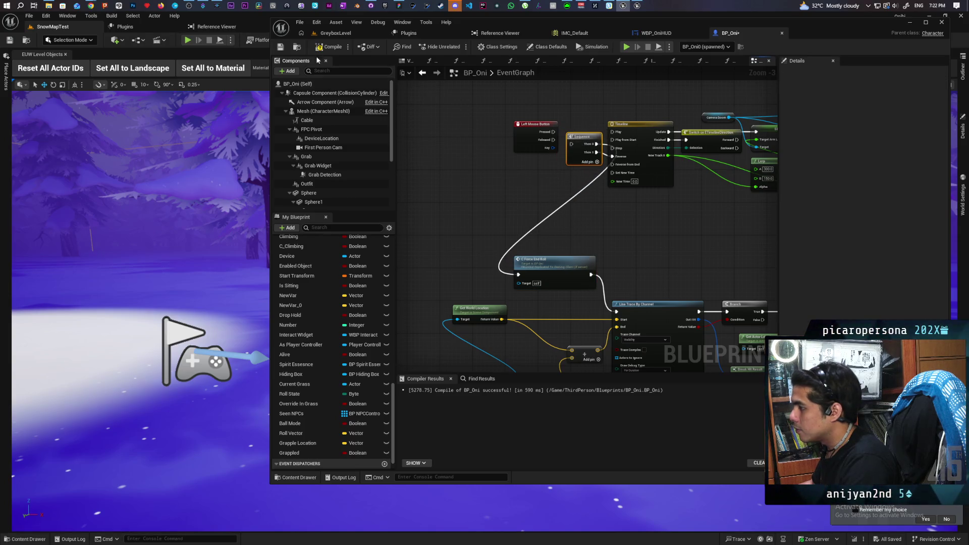
pyautogui.click(350, 35)
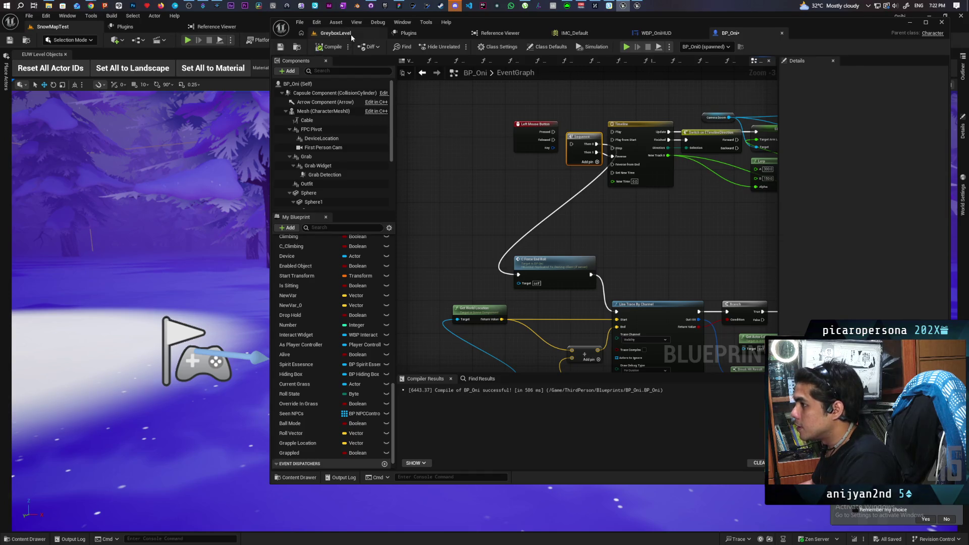
pyautogui.hotkey('alt', 'p')
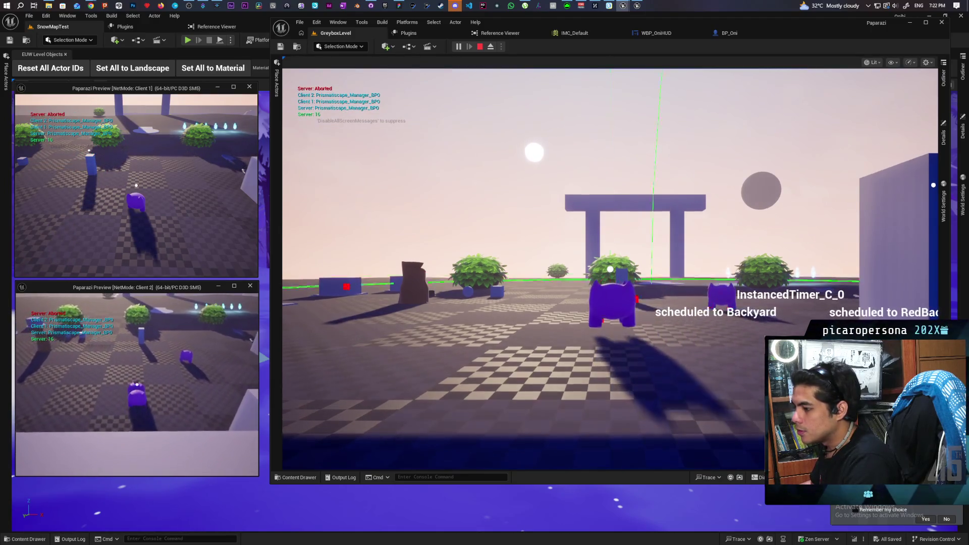
pyautogui.hotkey('alt', 'Tab')
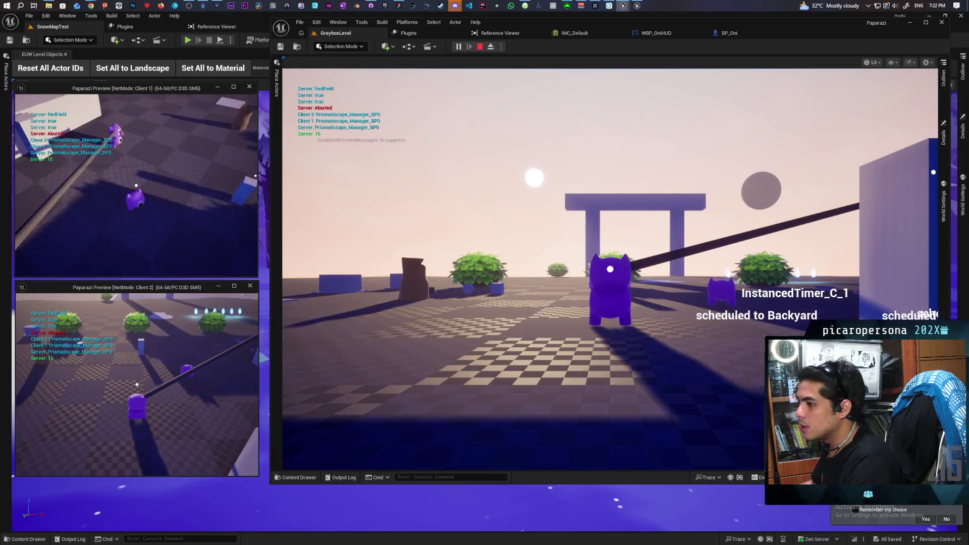
pyautogui.press('Escape')
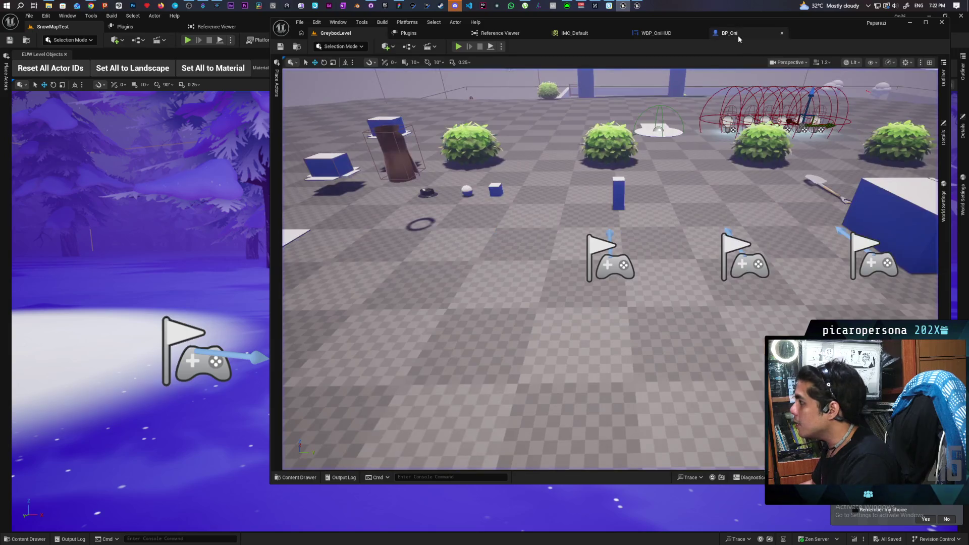
# Zoom out BP_Oni's graph, then run and stop a GreyboxLevel play test with the cable visible
pyautogui.click(738, 36)
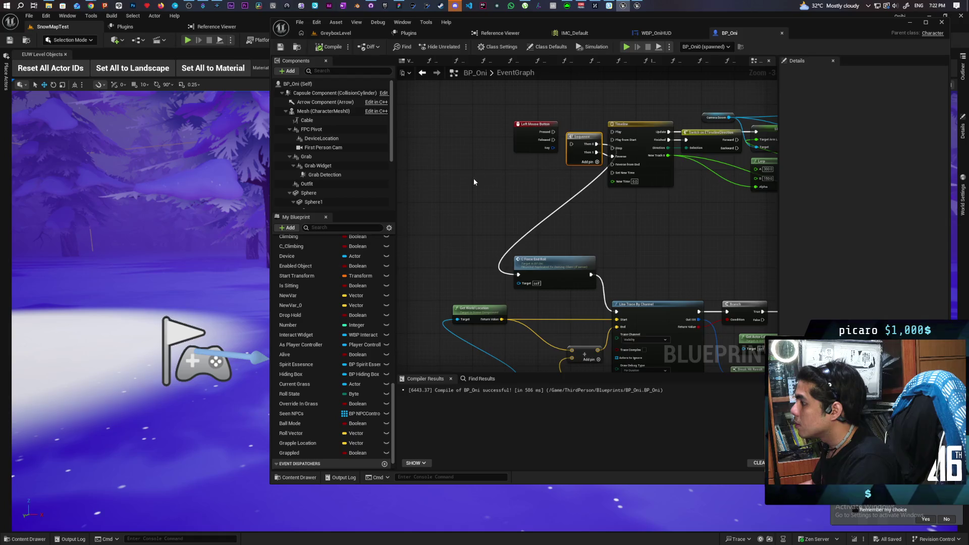
pyautogui.scroll(-2, 474, 182)
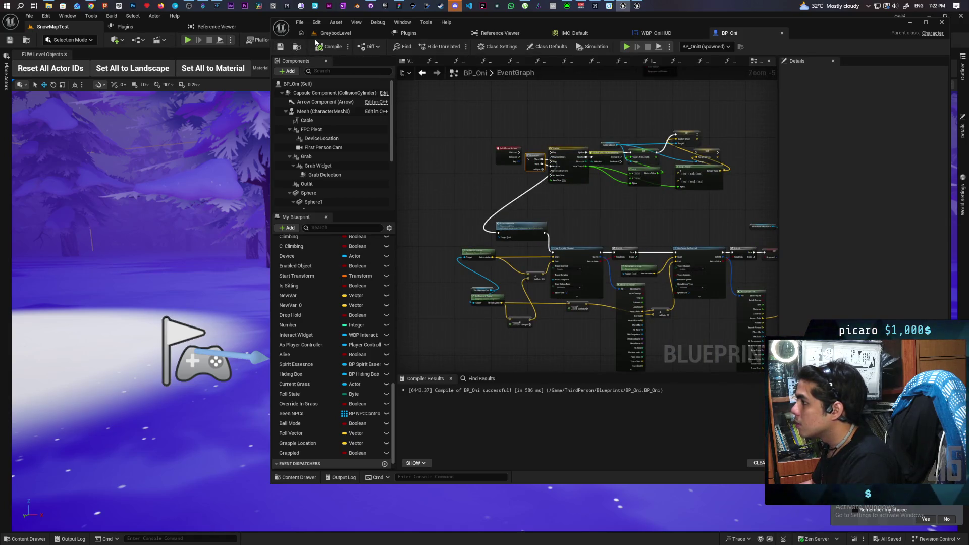
pyautogui.click(382, 35)
pyautogui.hotkey('alt', 'p')
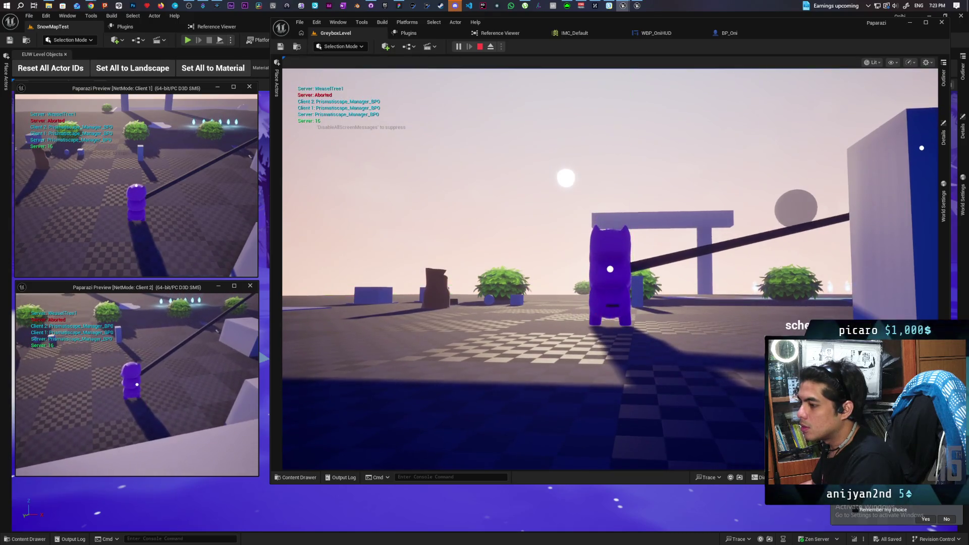
pyautogui.click(291, 332)
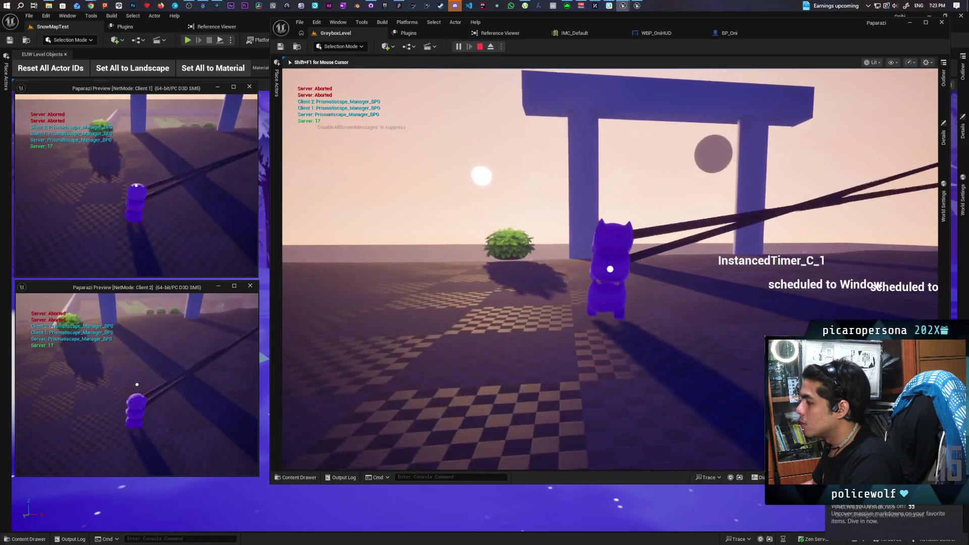
pyautogui.press('Escape')
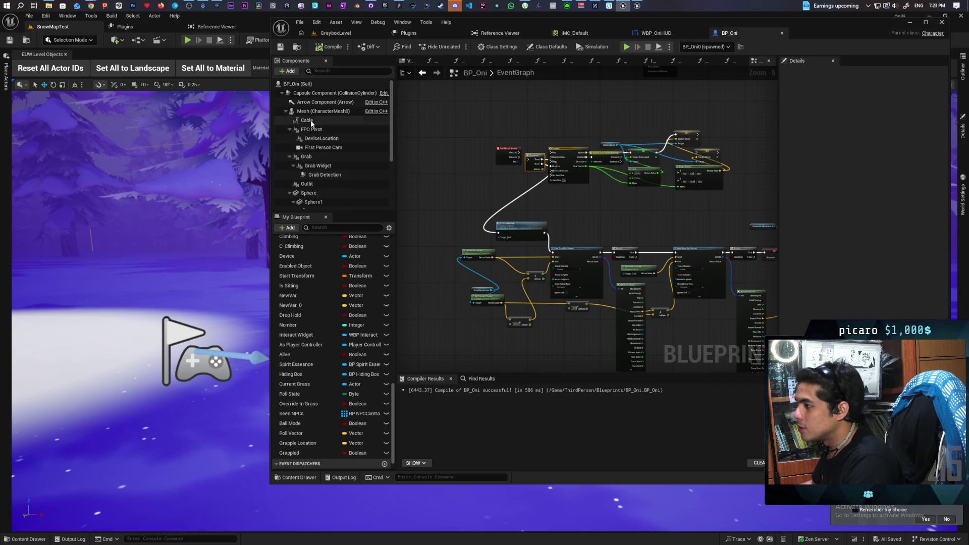
# Uncheck Visible on BP_Oni's Cable component and start a GreyboxLevel play session
pyautogui.click(307, 121)
pyautogui.write('V')
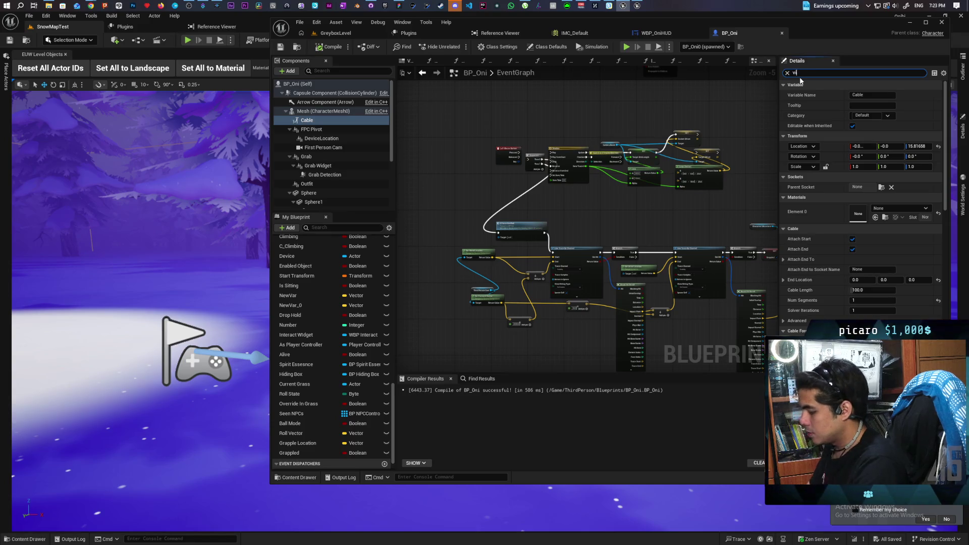
pyautogui.write('si')
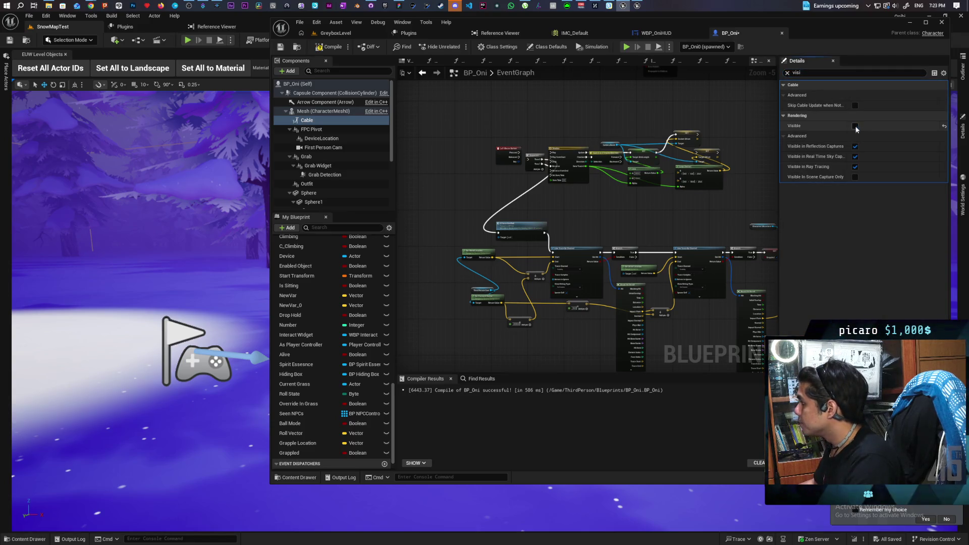
pyautogui.click(357, 31)
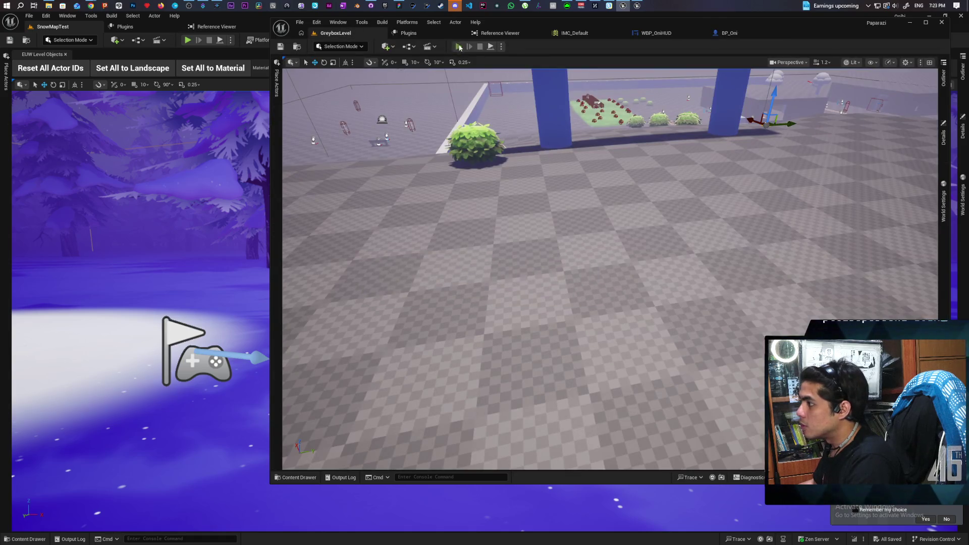
pyautogui.hotkey('alt', 'p')
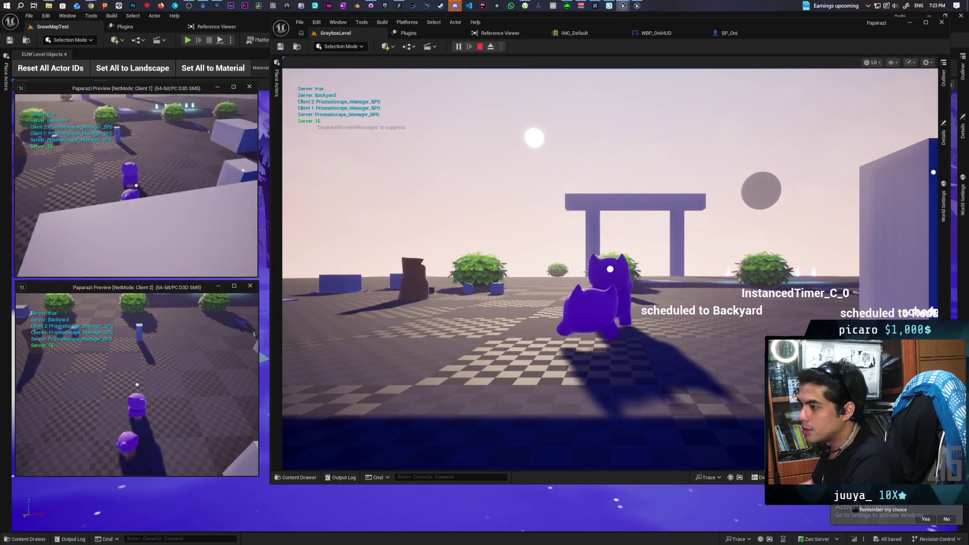
# Take control of the player character in the running GreyboxLevel viewport
pyautogui.click(415, 193)
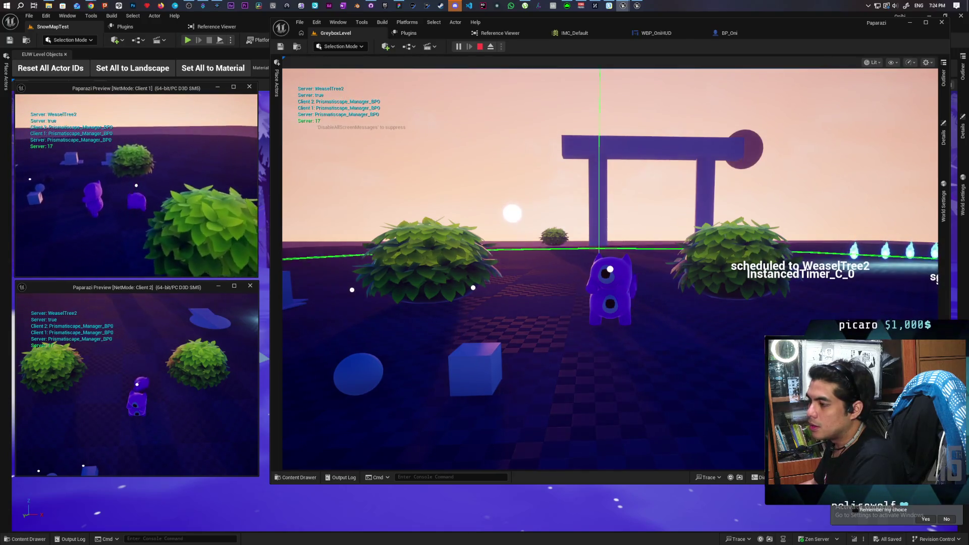
pyautogui.hotkey('alt', 'Tab')
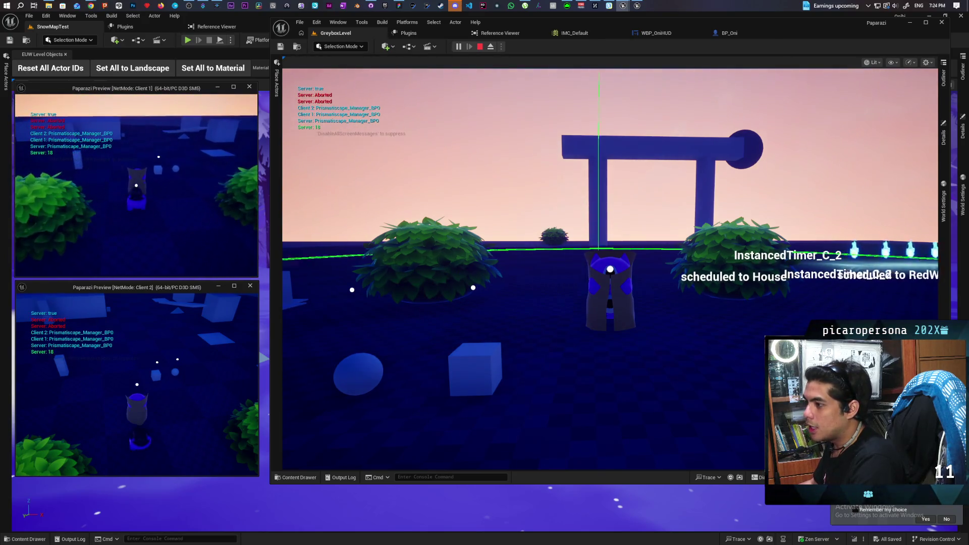
pyautogui.click(525, 172)
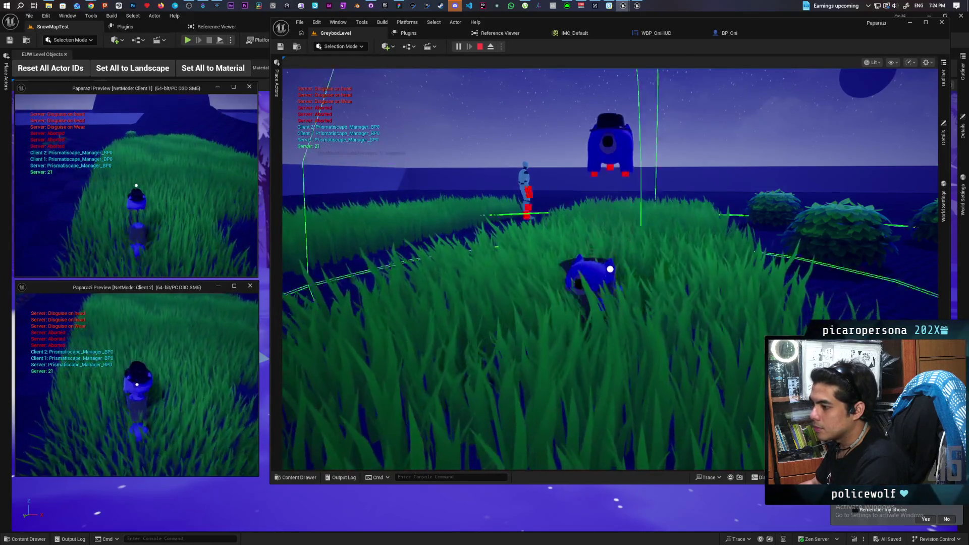
pyautogui.click(592, 281)
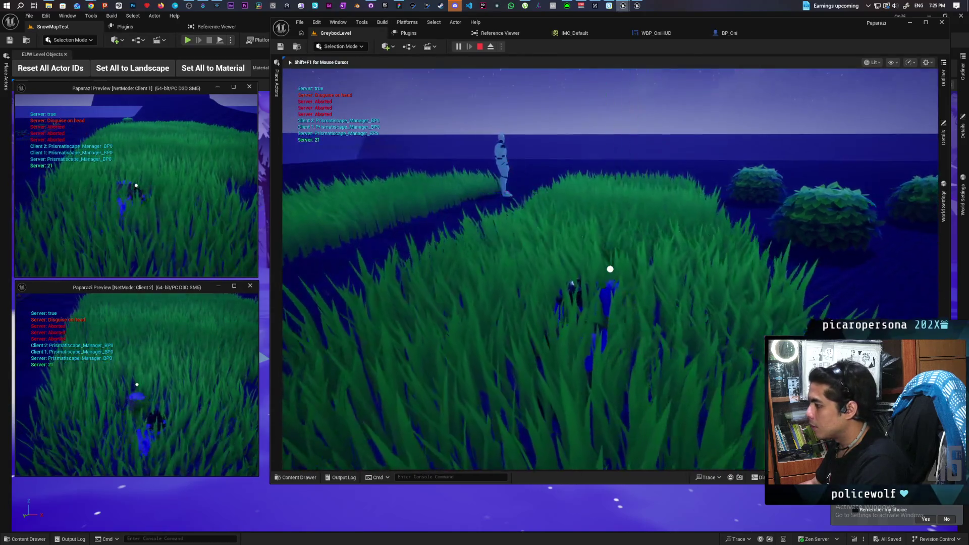
# Walk the creature across the open floor and through tall grass toward the mannequin
pyautogui.press('w')
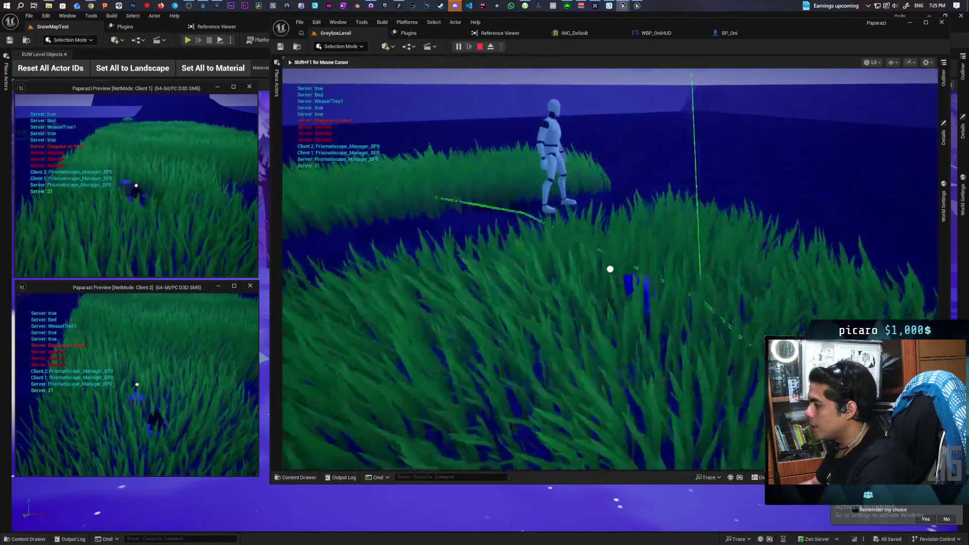
pyautogui.press('w')
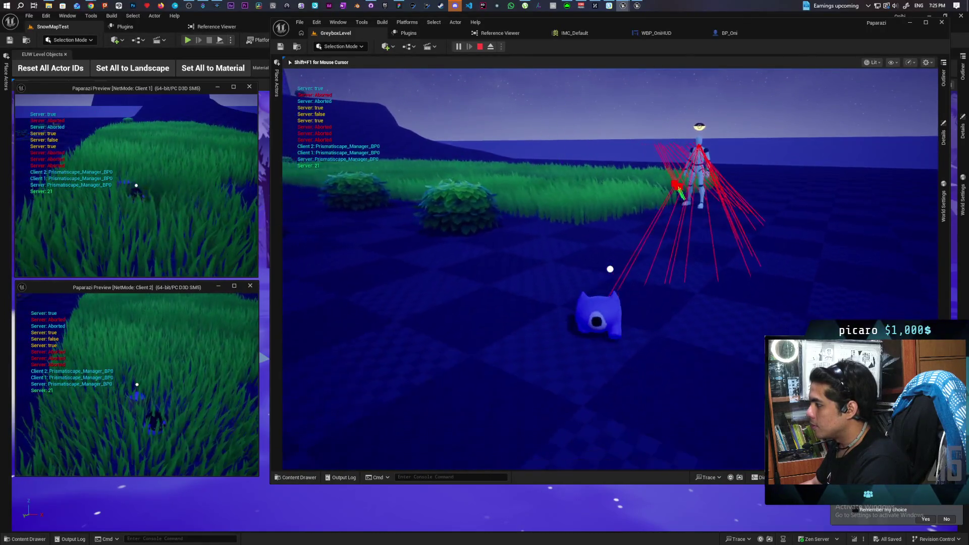
pyautogui.press('w')
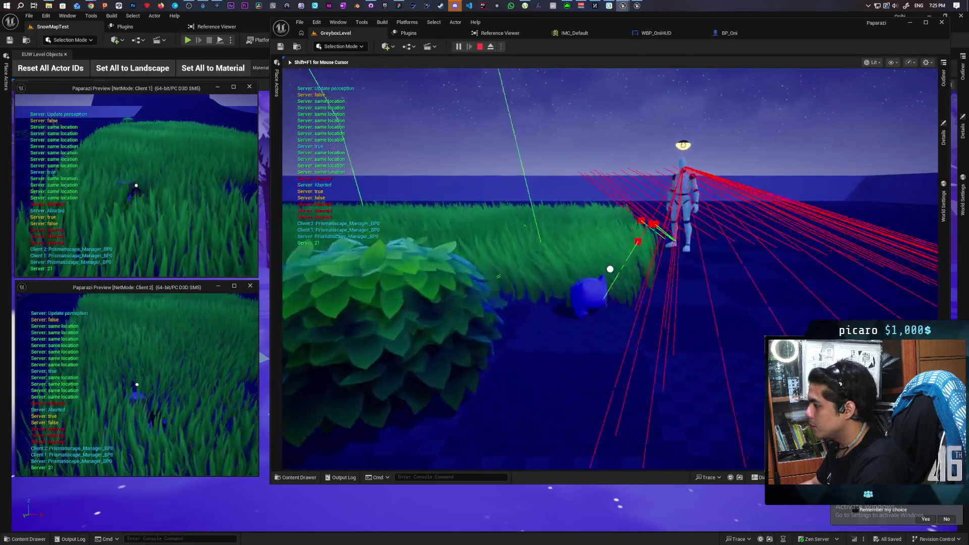
pyautogui.press('w')
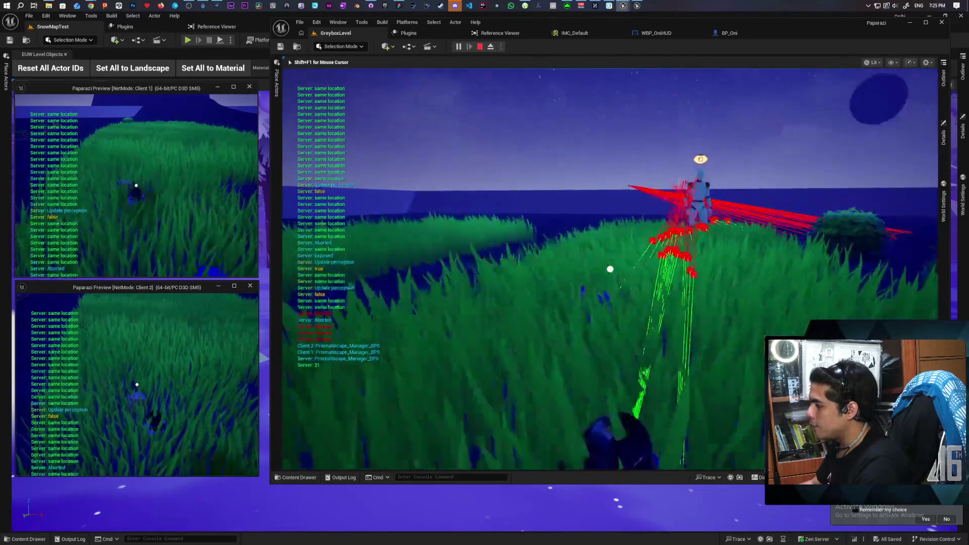
pyautogui.press('w')
pyautogui.press('w')
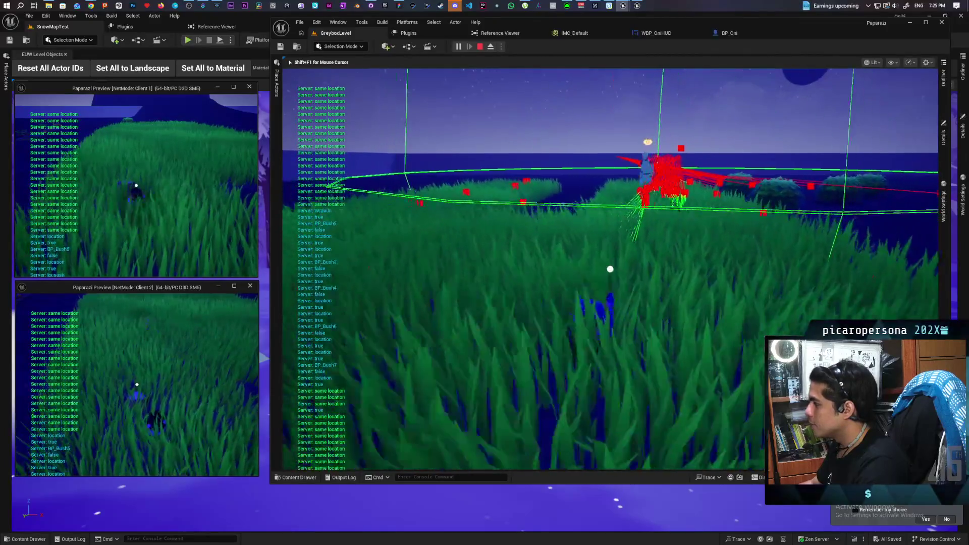